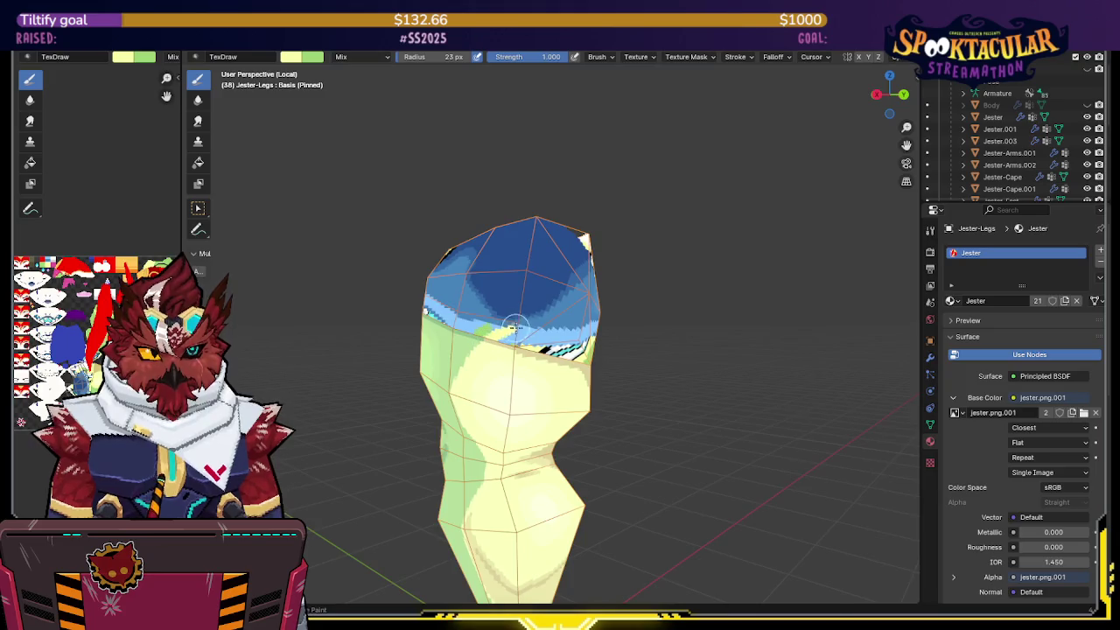
{"action": "scroll", "coordinate": [525, 327], "scroll_direction": "down", "scroll_amount": 2}
Step: Save the file and show the whole jester from the front to compare the legs
{"action": "key", "text": "ctrl+s"}
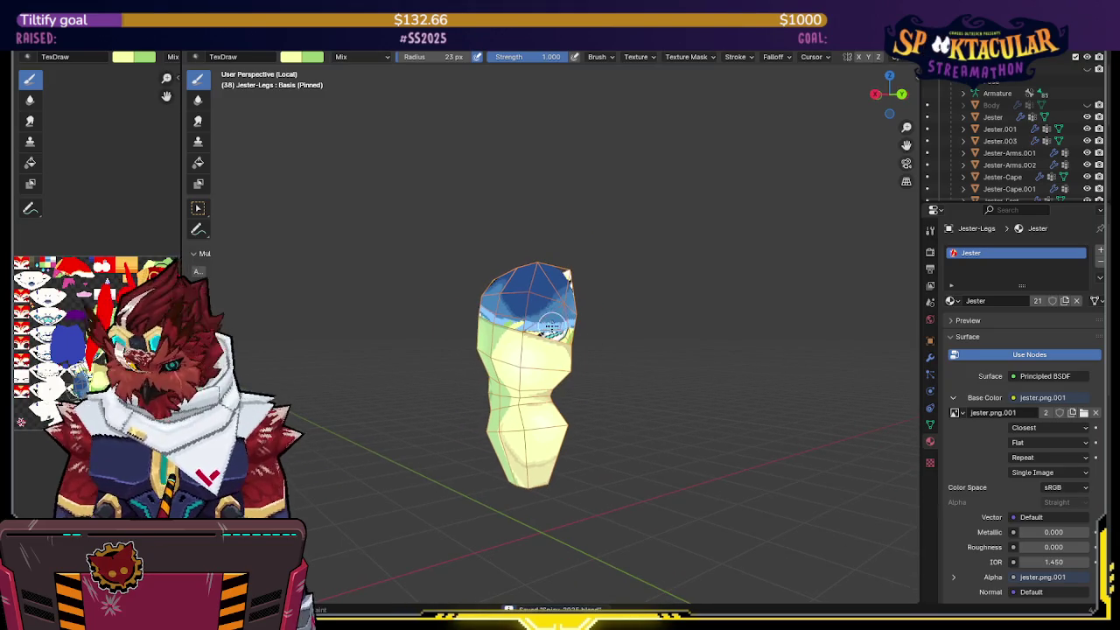
{"action": "key", "text": "KP_1"}
{"action": "key", "text": "ctrl+KP_1"}
{"action": "key", "text": "KP_1"}
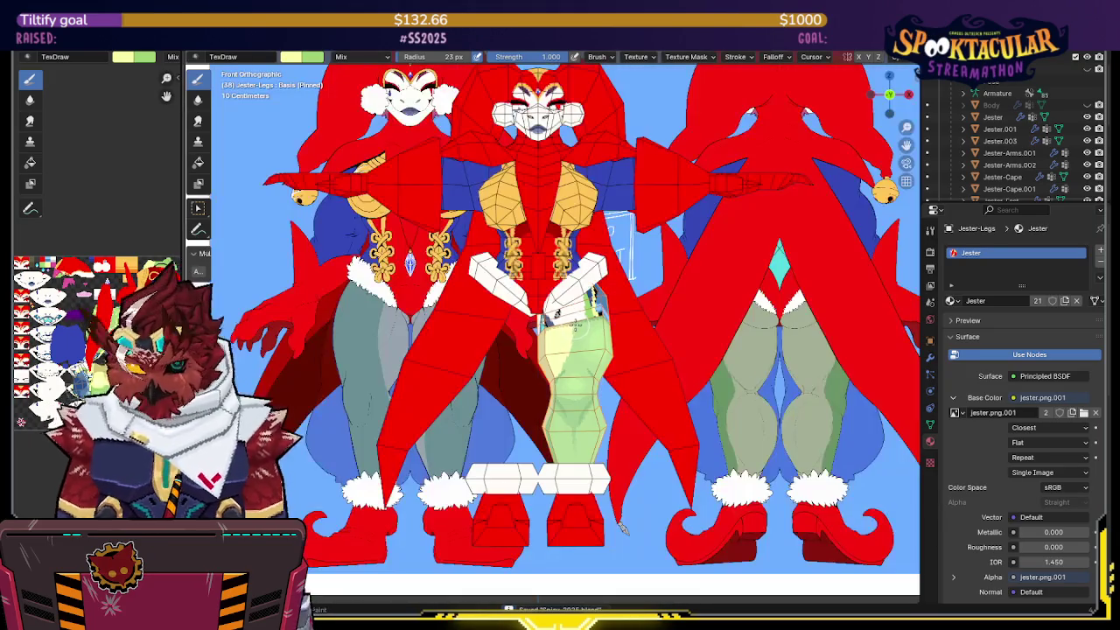
Step: Check the painted legs from the side and back, then isolate the leg mesh again
{"action": "left_click", "coordinate": [906, 94]}
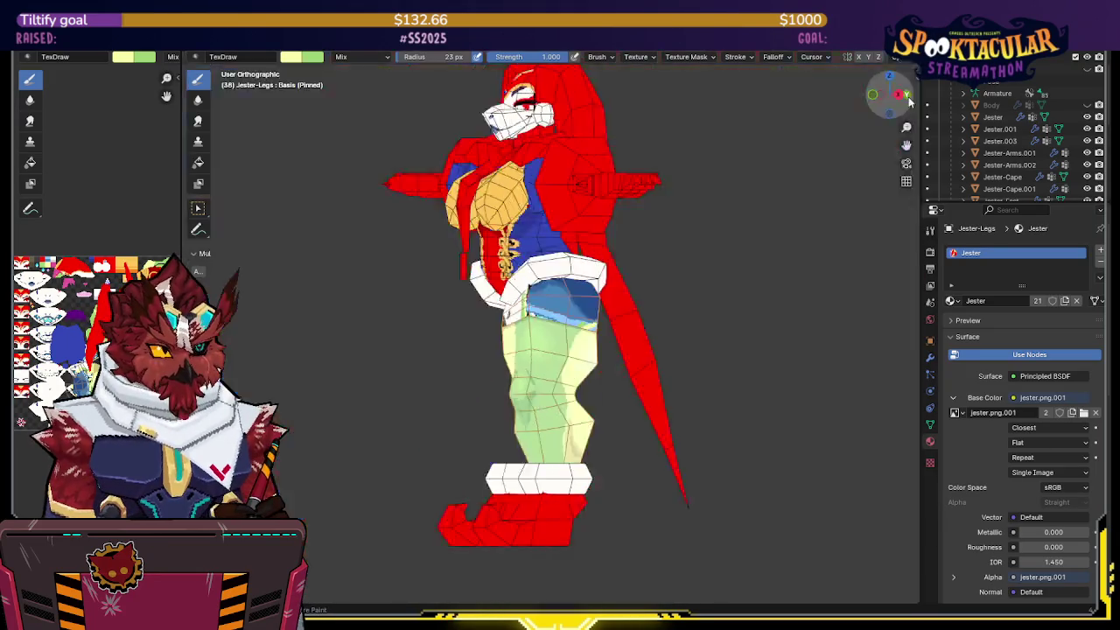
{"action": "left_click", "coordinate": [866, 115]}
{"action": "scroll", "coordinate": [858, 119], "scroll_direction": "up", "scroll_amount": 3}
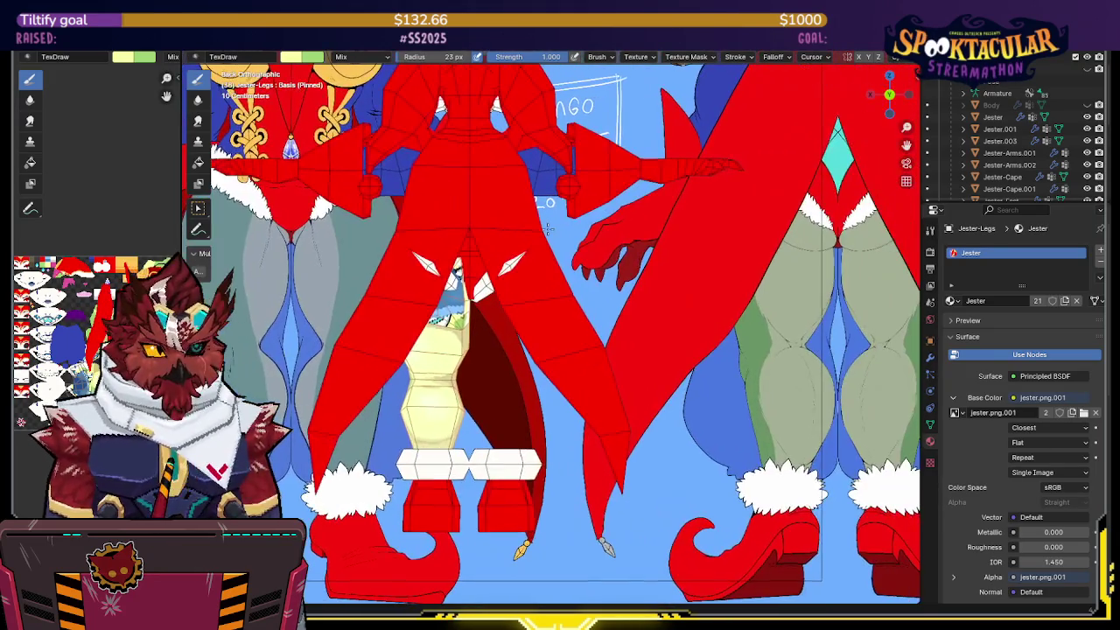
{"action": "middle_click_drag", "start_coordinate": [644, 249], "coordinate": [526, 325], "text": "shift"}
{"action": "key", "text": "KP_Divide"}
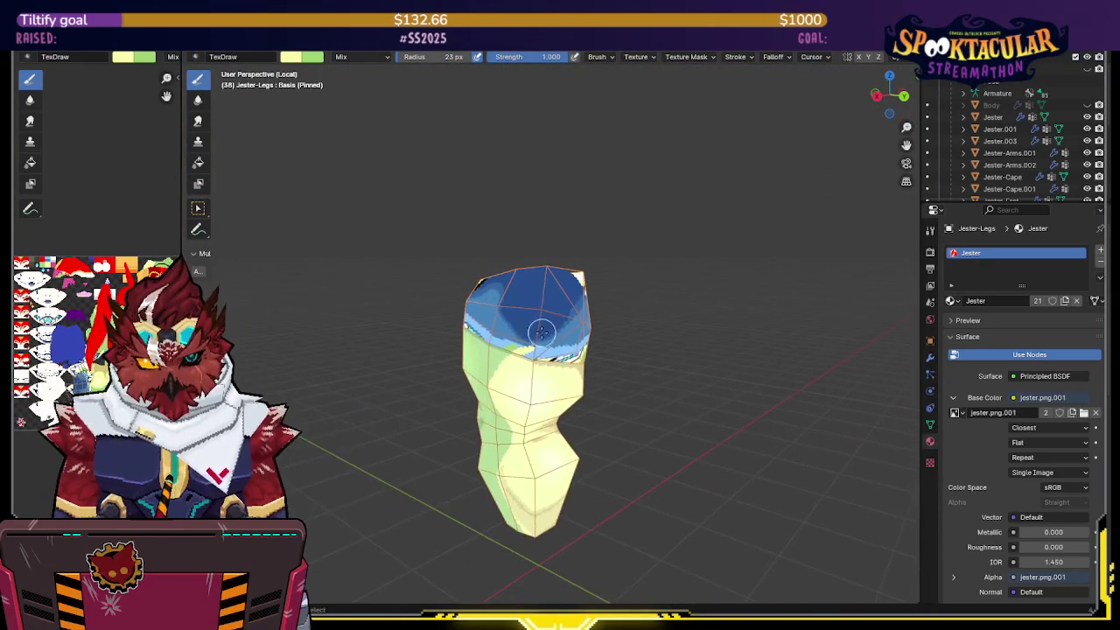
Step: Save the file and paint green over the blue top of the leg
{"action": "scroll", "coordinate": [526, 325], "scroll_direction": "up", "scroll_amount": 2}
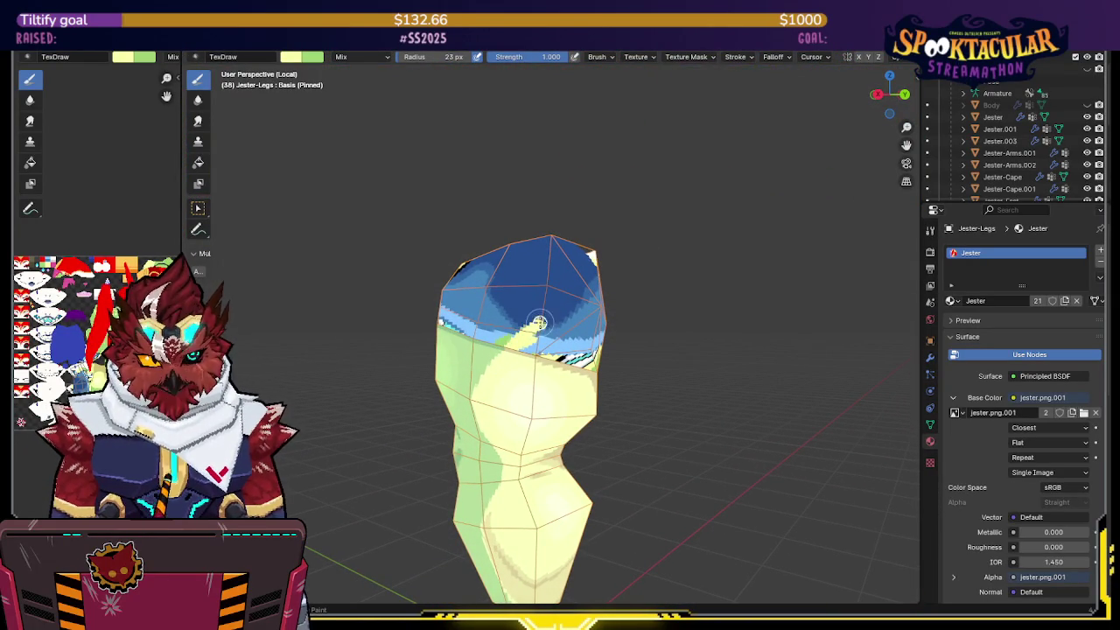
{"action": "mouse_move", "coordinate": [582, 306]}
{"action": "middle_mouse_down"}
{"action": "mouse_move", "coordinate": [459, 317]}
{"action": "mouse_move", "coordinate": [483, 318]}
{"action": "middle_mouse_up"}
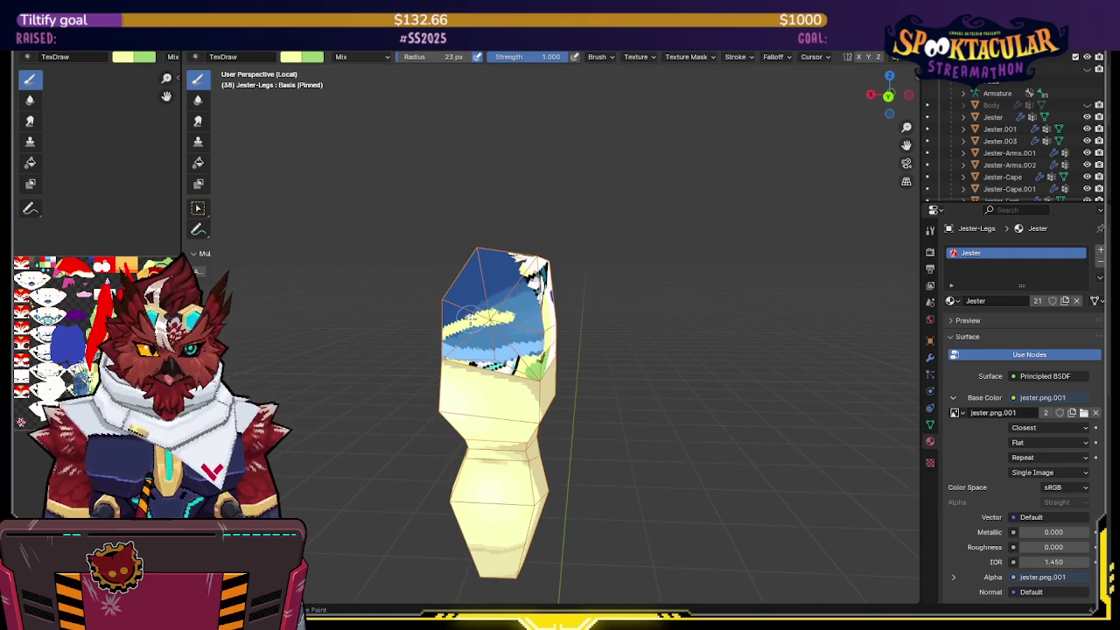
{"action": "mouse_move", "coordinate": [522, 313]}
{"action": "middle_mouse_down"}
{"action": "mouse_move", "coordinate": [473, 306]}
{"action": "mouse_move", "coordinate": [472, 320]}
{"action": "middle_mouse_up"}
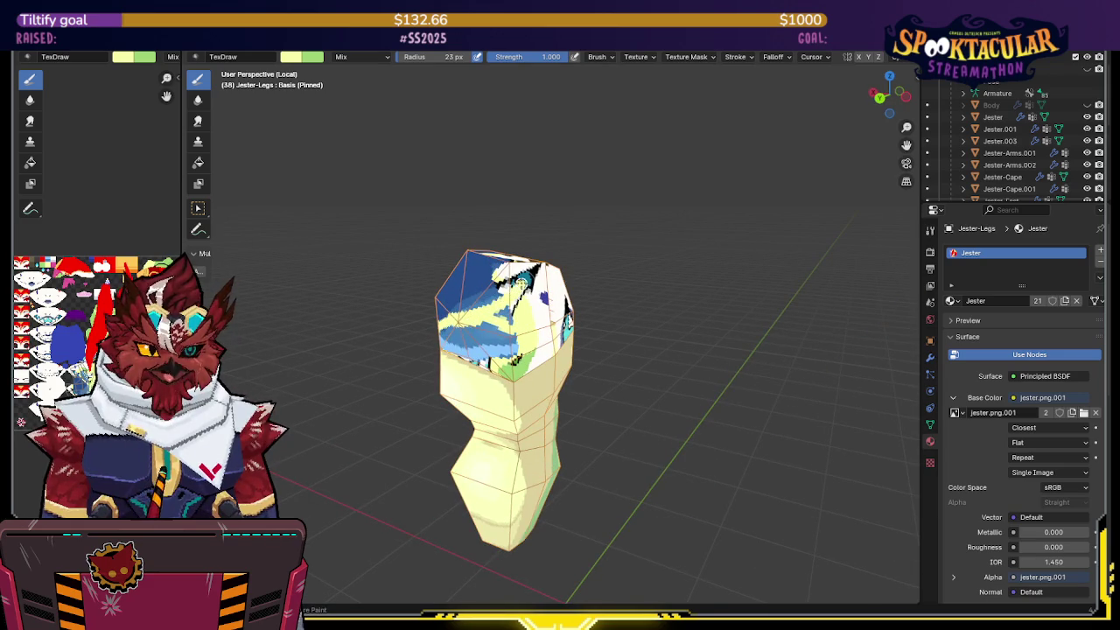
{"action": "middle_click_drag", "start_coordinate": [510, 301], "coordinate": [560, 316]}
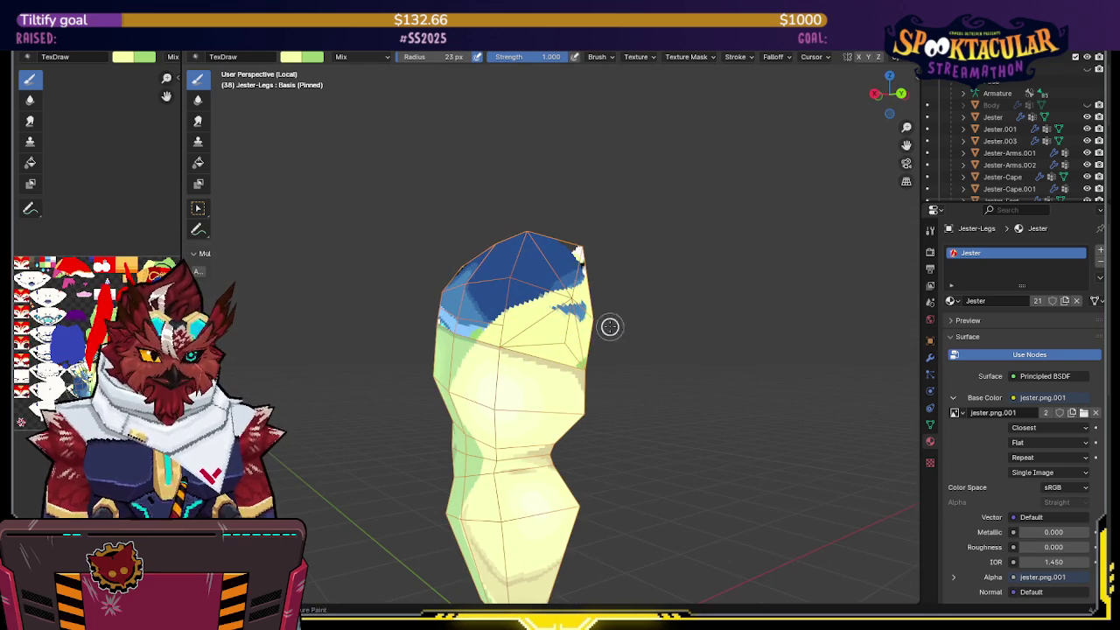
{"action": "middle_click_drag", "start_coordinate": [592, 362], "coordinate": [523, 313]}
{"action": "mouse_move", "coordinate": [622, 300]}
{"action": "middle_mouse_down"}
{"action": "mouse_move", "coordinate": [549, 317]}
{"action": "mouse_move", "coordinate": [554, 284]}
{"action": "mouse_move", "coordinate": [554, 306]}
{"action": "middle_mouse_up"}
{"action": "key", "text": "ctrl+s"}
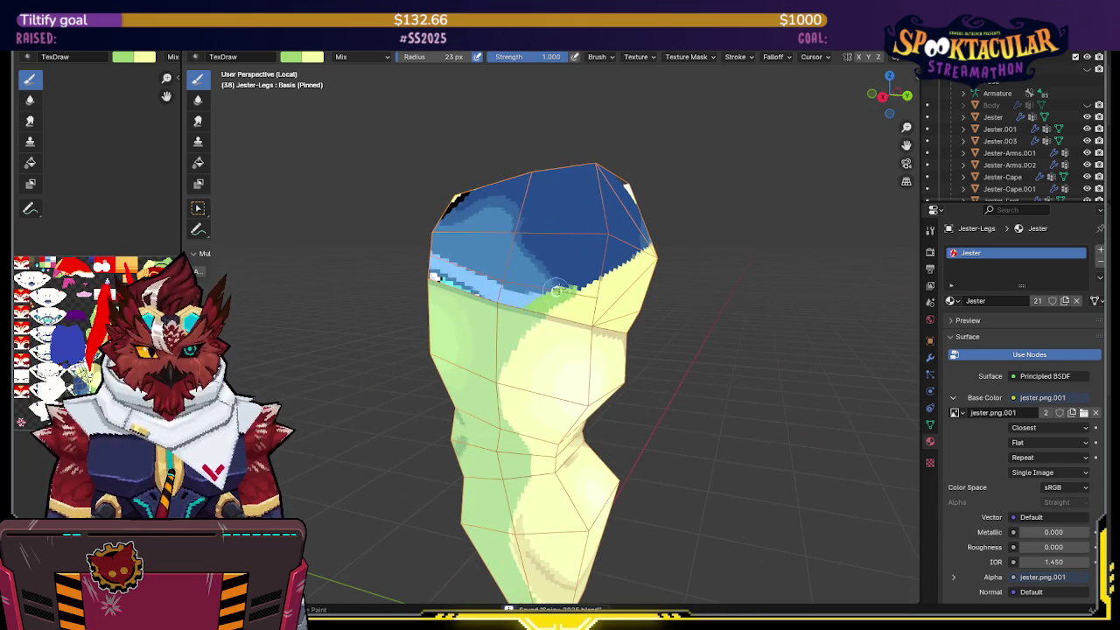
{"action": "left_click_drag", "start_coordinate": [556, 289], "coordinate": [492, 211]}
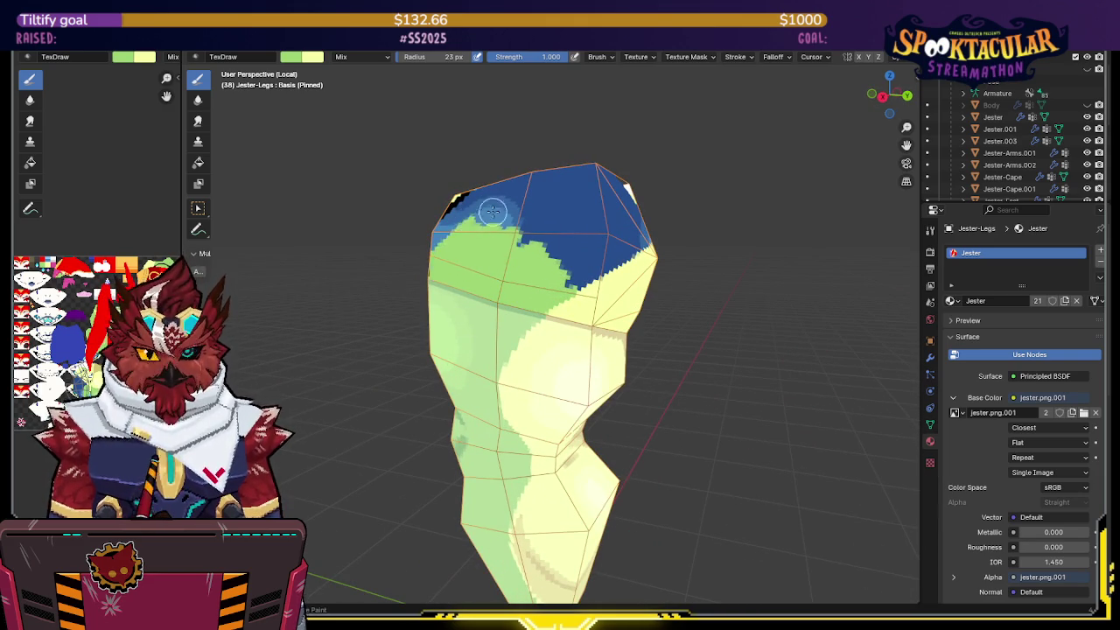
Step: Paint pale yellow over the blue and black patches at the top of the leg
{"action": "middle_click_drag", "start_coordinate": [493, 211], "coordinate": [596, 300]}
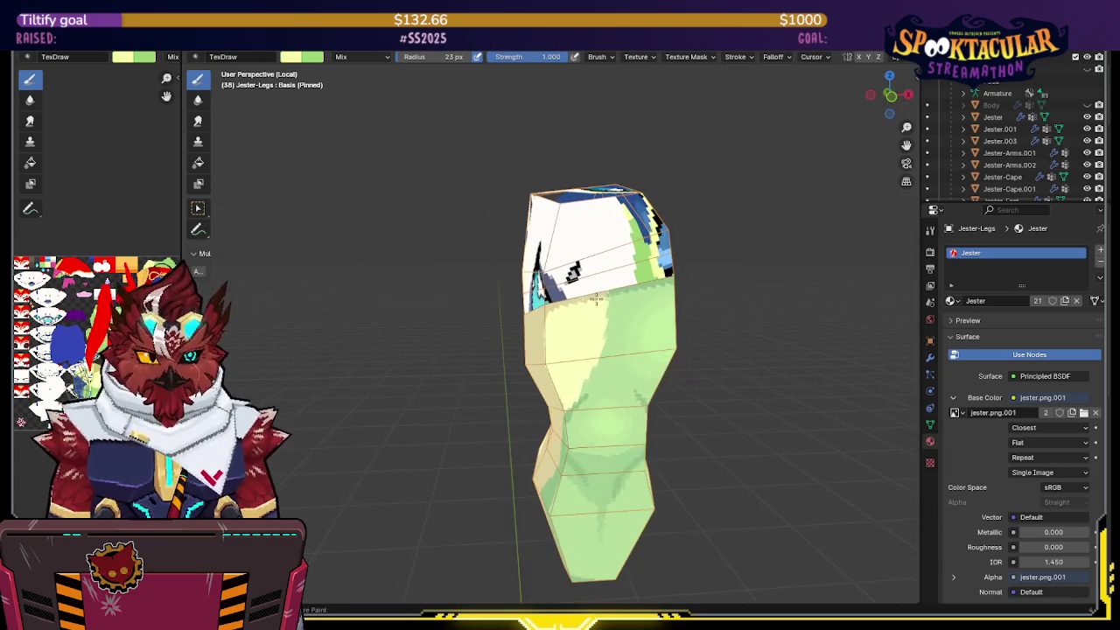
{"action": "middle_click_drag", "start_coordinate": [584, 224], "coordinate": [495, 242]}
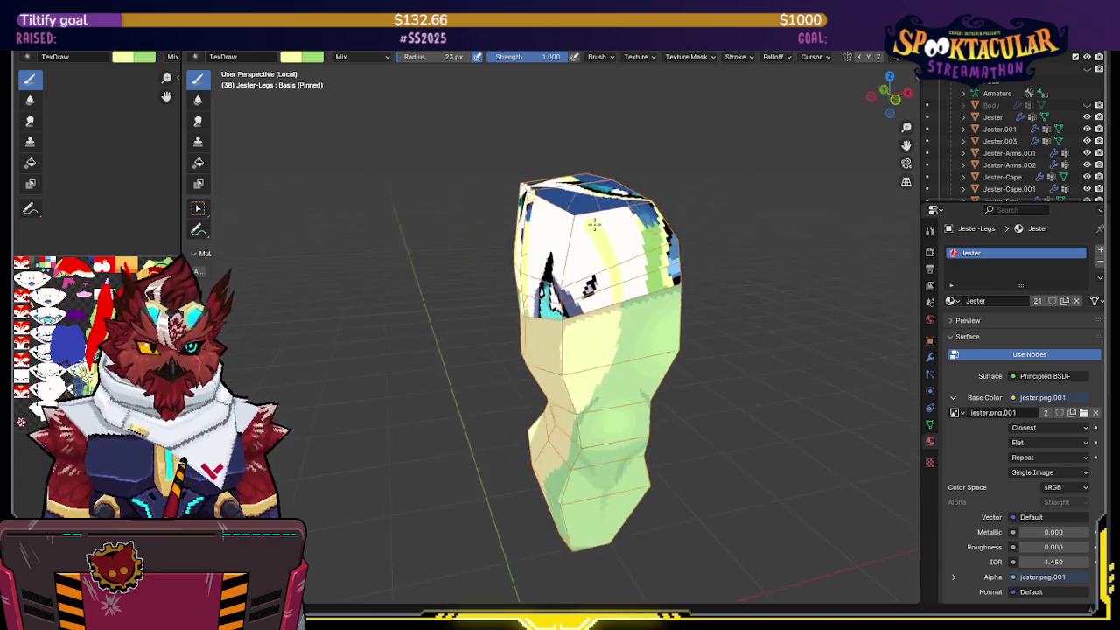
{"action": "left_click_drag", "start_coordinate": [495, 242], "coordinate": [481, 361]}
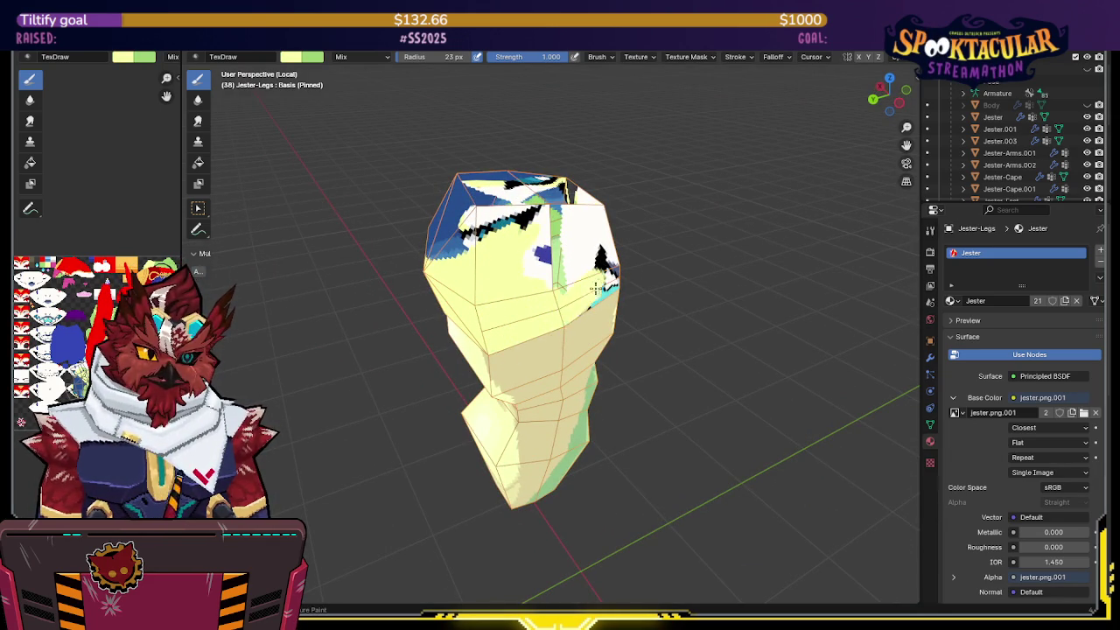
{"action": "middle_click_drag", "start_coordinate": [480, 361], "coordinate": [499, 223]}
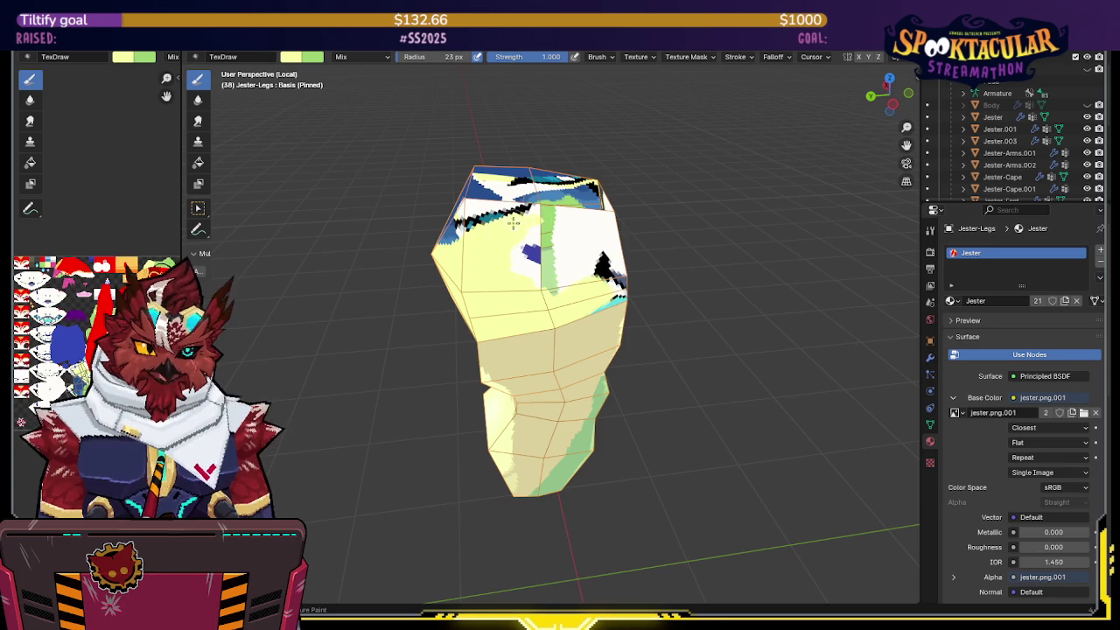
{"action": "middle_click_drag", "start_coordinate": [568, 221], "coordinate": [553, 223]}
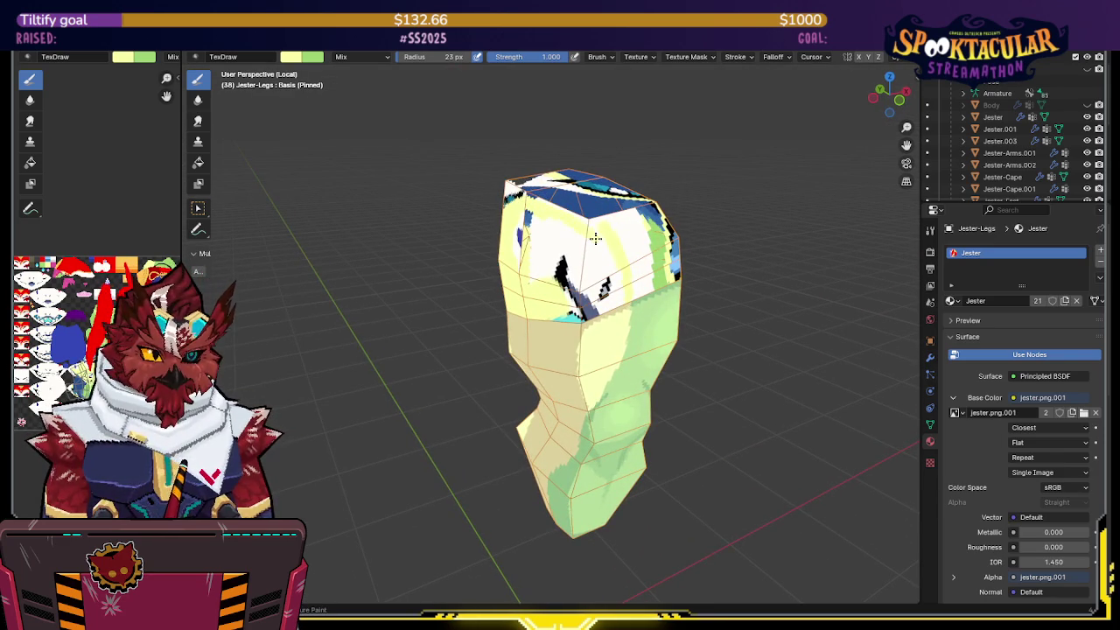
{"action": "middle_click_drag", "start_coordinate": [627, 298], "coordinate": [611, 310]}
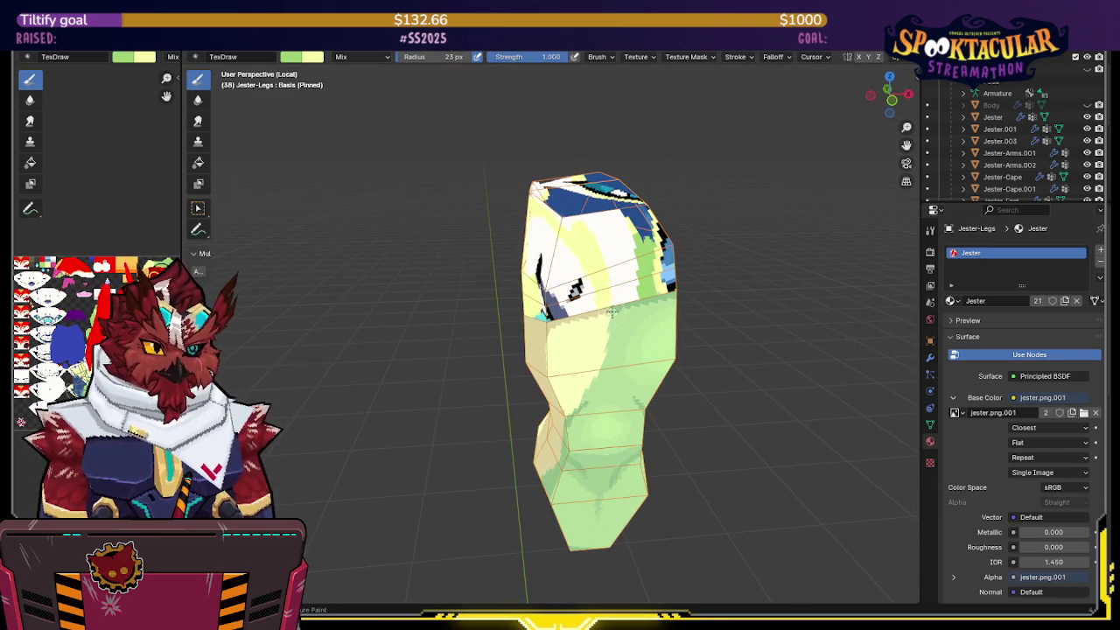
{"action": "middle_click_drag", "start_coordinate": [561, 206], "coordinate": [614, 233]}
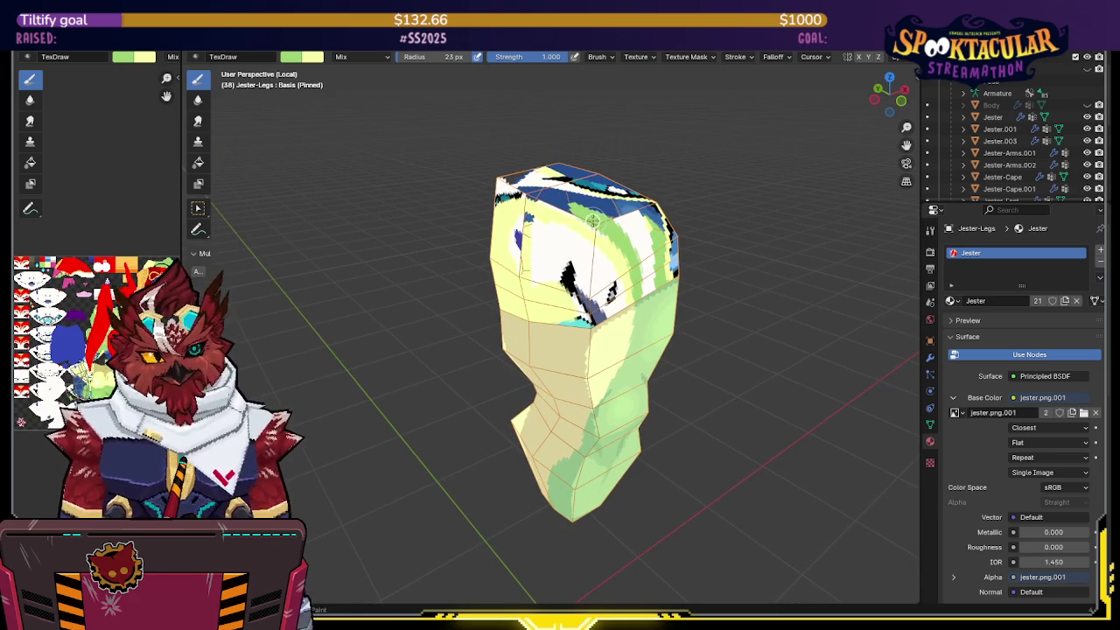
{"action": "mouse_move", "coordinate": [556, 195]}
{"action": "middle_mouse_down"}
{"action": "mouse_move", "coordinate": [542, 184]}
{"action": "mouse_move", "coordinate": [513, 235]}
{"action": "middle_mouse_up"}
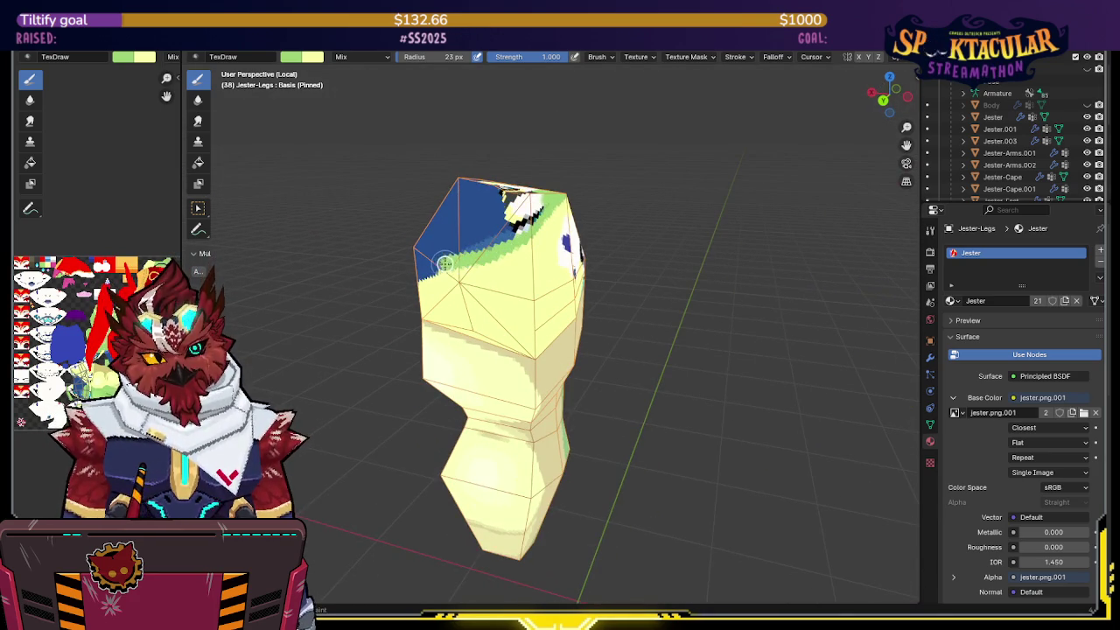
Step: Paint green across the blue top and over its black and blue edge marks
{"action": "middle_click_drag", "start_coordinate": [444, 262], "coordinate": [564, 258]}
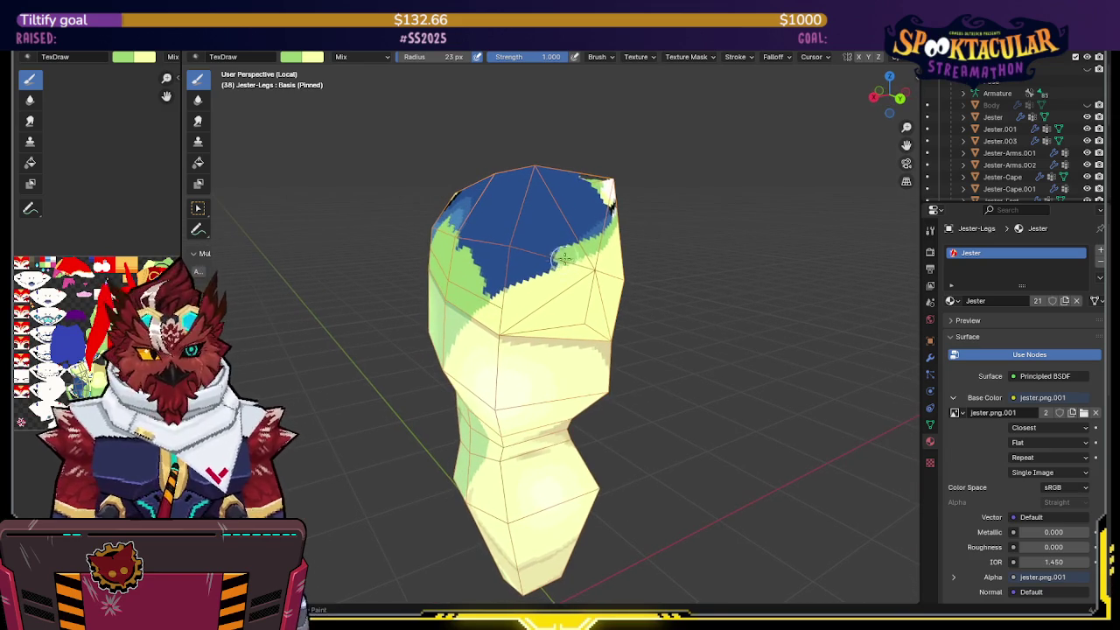
{"action": "mouse_move", "coordinate": [565, 257]}
{"action": "left_mouse_down"}
{"action": "mouse_move", "coordinate": [488, 297]}
{"action": "mouse_move", "coordinate": [495, 306]}
{"action": "left_mouse_up"}
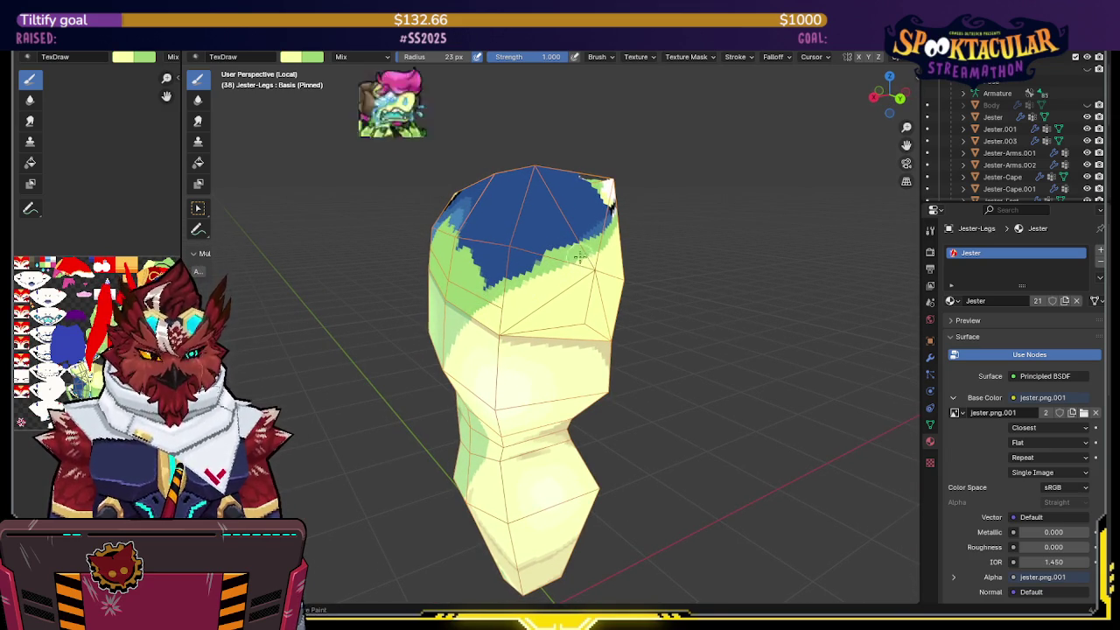
{"action": "middle_click_drag", "start_coordinate": [499, 305], "coordinate": [525, 271]}
{"action": "mouse_move", "coordinate": [525, 280]}
{"action": "left_mouse_down"}
{"action": "mouse_move", "coordinate": [569, 254]}
{"action": "mouse_move", "coordinate": [490, 199]}
{"action": "left_mouse_up"}
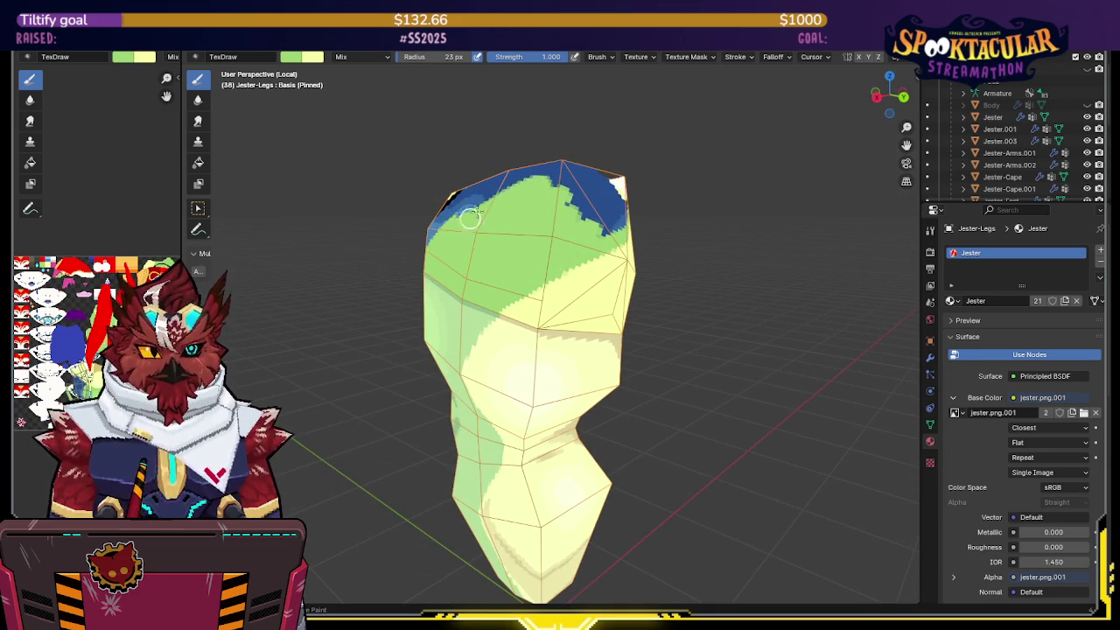
{"action": "mouse_move", "coordinate": [490, 199]}
{"action": "middle_mouse_down"}
{"action": "mouse_move", "coordinate": [541, 272]}
{"action": "mouse_move", "coordinate": [538, 305]}
{"action": "middle_mouse_up"}
{"action": "mouse_move", "coordinate": [541, 297]}
{"action": "left_mouse_down"}
{"action": "mouse_move", "coordinate": [514, 278]}
{"action": "mouse_move", "coordinate": [494, 289]}
{"action": "left_mouse_up"}
{"action": "mouse_move", "coordinate": [501, 261]}
{"action": "middle_mouse_down"}
{"action": "mouse_move", "coordinate": [568, 264]}
{"action": "mouse_move", "coordinate": [565, 215]}
{"action": "middle_mouse_up"}
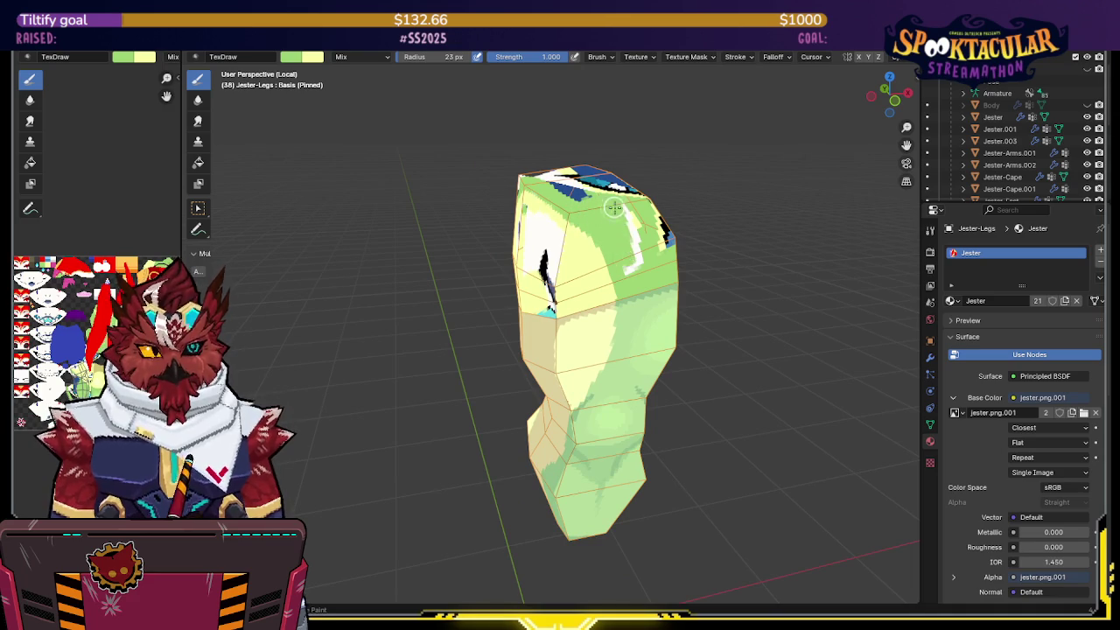
Step: Paint the white and black streaks and blue patches on the leg top green
{"action": "mouse_move", "coordinate": [676, 255]}
{"action": "middle_mouse_down"}
{"action": "mouse_move", "coordinate": [621, 241]}
{"action": "mouse_move", "coordinate": [623, 255]}
{"action": "middle_mouse_up"}
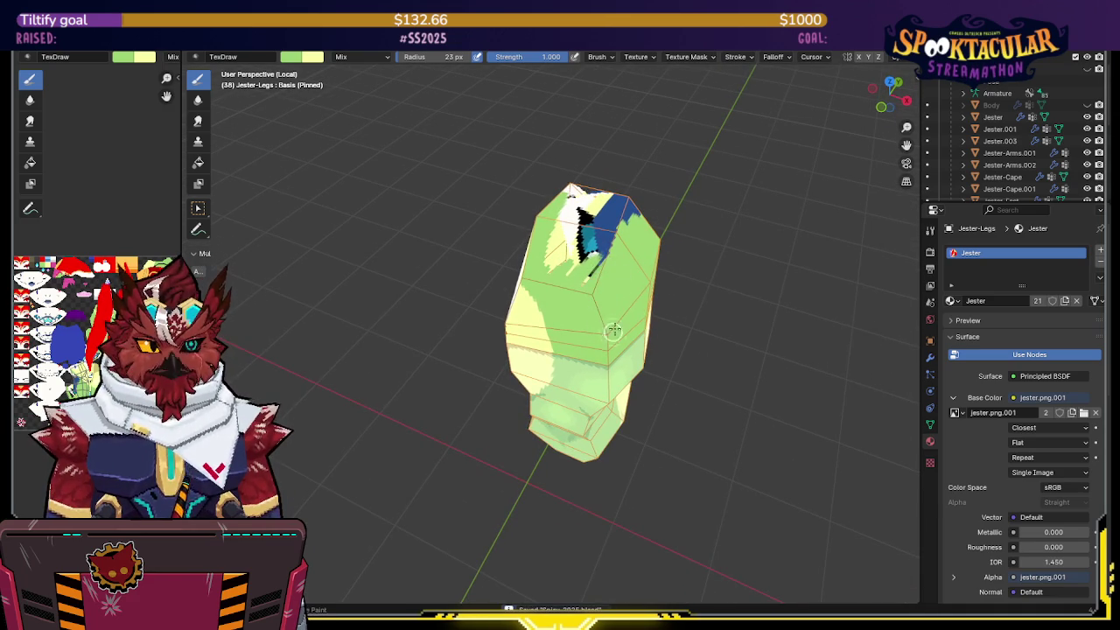
{"action": "left_click_drag", "start_coordinate": [623, 255], "coordinate": [588, 218]}
{"action": "middle_click_drag", "start_coordinate": [587, 218], "coordinate": [531, 256]}
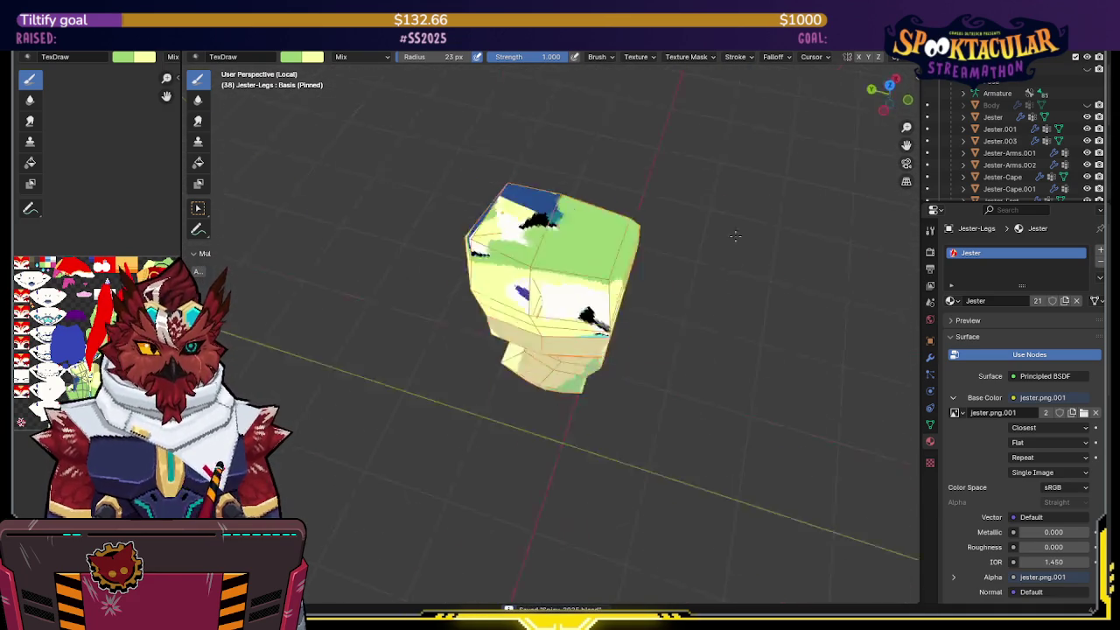
{"action": "left_click_drag", "start_coordinate": [531, 255], "coordinate": [534, 228]}
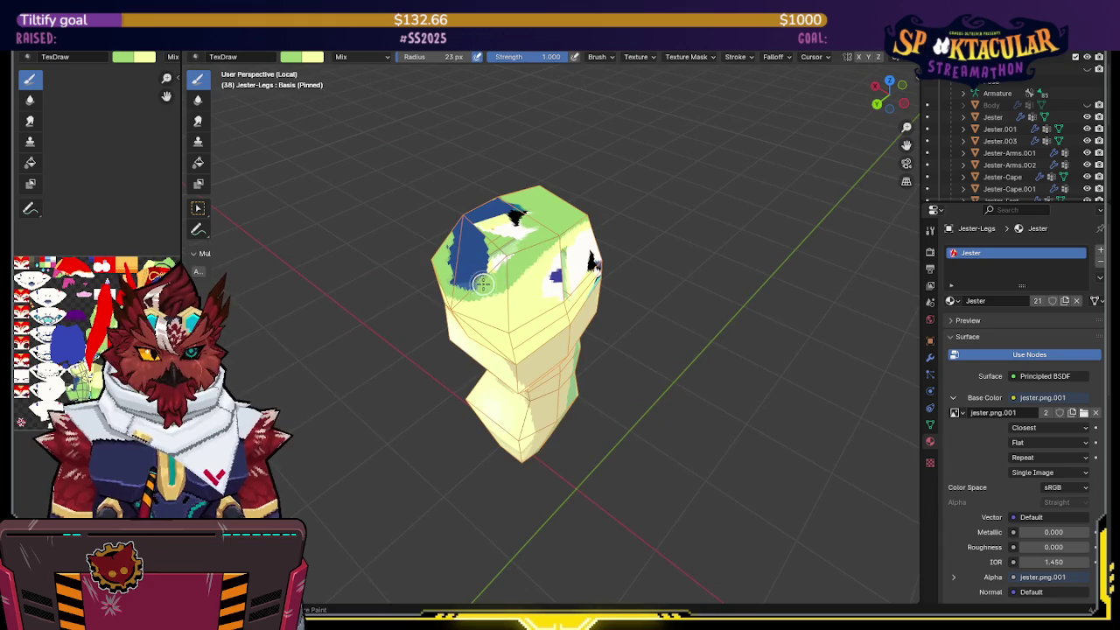
{"action": "mouse_move", "coordinate": [534, 228]}
{"action": "middle_mouse_down"}
{"action": "mouse_move", "coordinate": [545, 276]}
{"action": "mouse_move", "coordinate": [513, 271]}
{"action": "middle_mouse_up"}
{"action": "mouse_move", "coordinate": [513, 270]}
{"action": "left_mouse_down"}
{"action": "mouse_move", "coordinate": [517, 245]}
{"action": "mouse_move", "coordinate": [503, 323]}
{"action": "left_mouse_up"}
{"action": "mouse_move", "coordinate": [503, 324]}
{"action": "middle_mouse_down"}
{"action": "mouse_move", "coordinate": [546, 276]}
{"action": "mouse_move", "coordinate": [551, 225]}
{"action": "middle_mouse_up"}
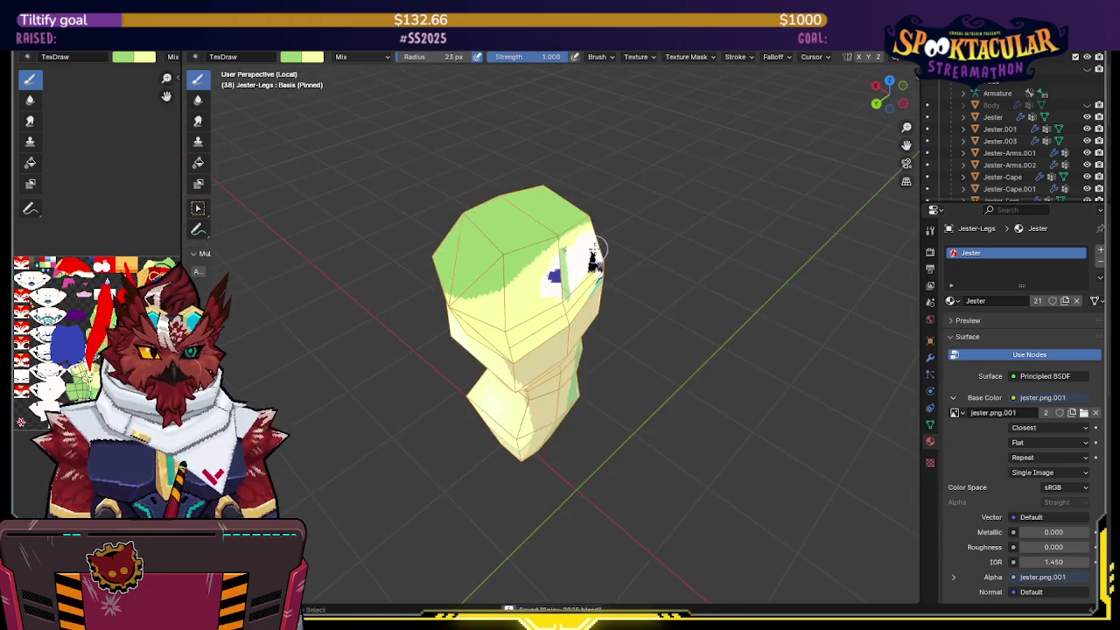
Step: Cover the dark streak and black eye mark with light colour from a side view
{"action": "scroll", "coordinate": [551, 225], "scroll_direction": "up", "scroll_amount": 3}
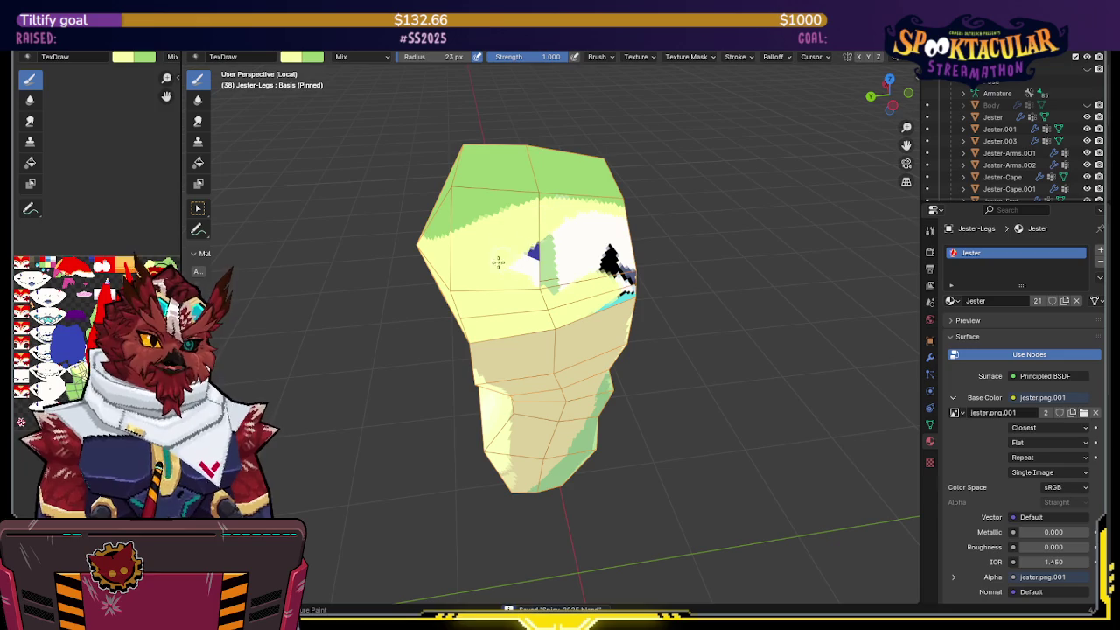
{"action": "mouse_move", "coordinate": [556, 280]}
{"action": "middle_mouse_down"}
{"action": "mouse_move", "coordinate": [533, 245]}
{"action": "mouse_move", "coordinate": [570, 299]}
{"action": "middle_mouse_up"}
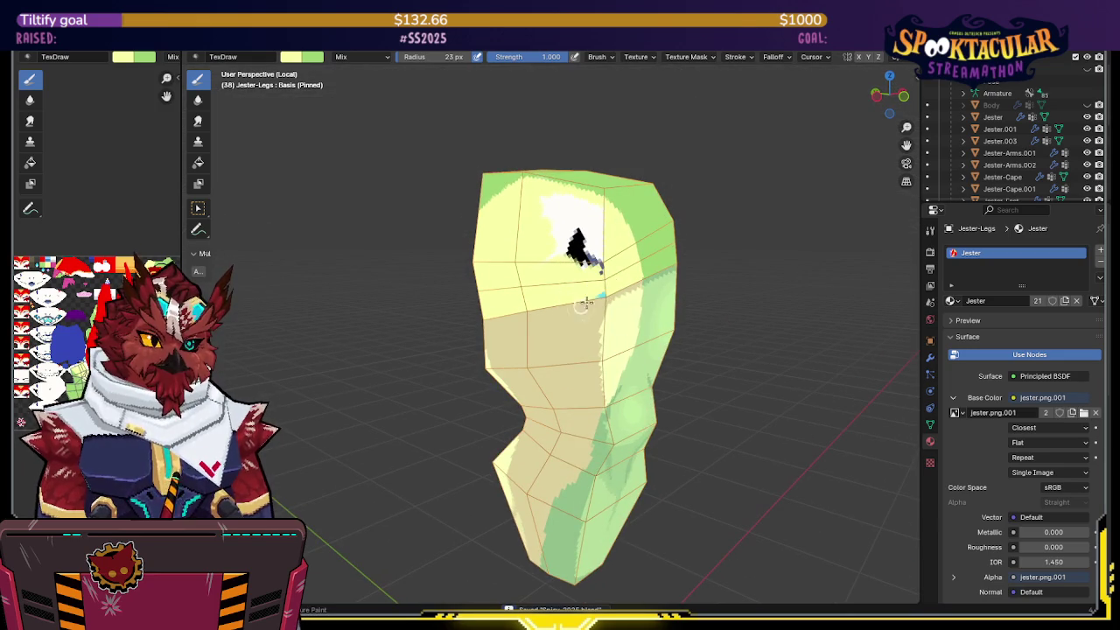
{"action": "mouse_move", "coordinate": [602, 275]}
{"action": "left_mouse_down"}
{"action": "mouse_move", "coordinate": [604, 231]}
{"action": "mouse_move", "coordinate": [565, 285]}
{"action": "left_mouse_up"}
{"action": "mouse_move", "coordinate": [565, 285]}
{"action": "middle_mouse_down"}
{"action": "mouse_move", "coordinate": [553, 226]}
{"action": "mouse_move", "coordinate": [617, 254]}
{"action": "mouse_move", "coordinate": [500, 263]}
{"action": "mouse_move", "coordinate": [601, 262]}
{"action": "mouse_move", "coordinate": [632, 287]}
{"action": "mouse_move", "coordinate": [583, 275]}
{"action": "mouse_move", "coordinate": [600, 274]}
{"action": "mouse_move", "coordinate": [599, 297]}
{"action": "middle_mouse_up"}
{"action": "scroll", "coordinate": [500, 263], "scroll_direction": "up", "scroll_amount": 2}
{"action": "scroll", "coordinate": [631, 287], "scroll_direction": "up", "scroll_amount": 1}
Step: Undo the lower-leg light-green stroke and paint dark tan shading strokes down the leg front
{"action": "key", "text": "ctrl+z"}
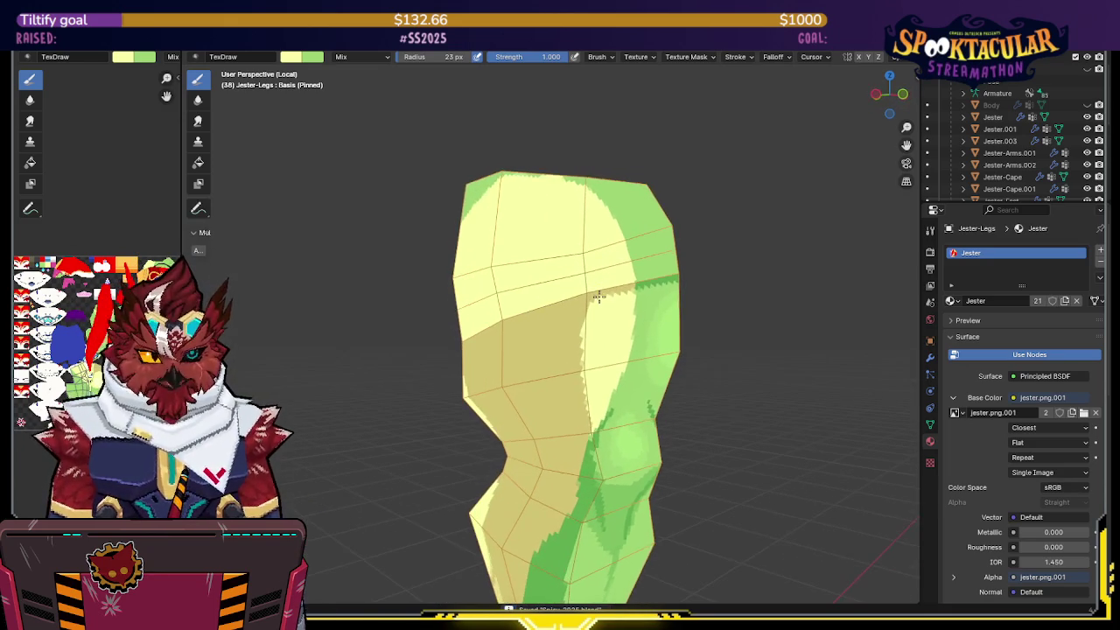
{"action": "mouse_move", "coordinate": [551, 325]}
{"action": "middle_mouse_down"}
{"action": "mouse_move", "coordinate": [575, 300]}
{"action": "mouse_move", "coordinate": [600, 295]}
{"action": "mouse_move", "coordinate": [572, 333]}
{"action": "middle_mouse_up"}
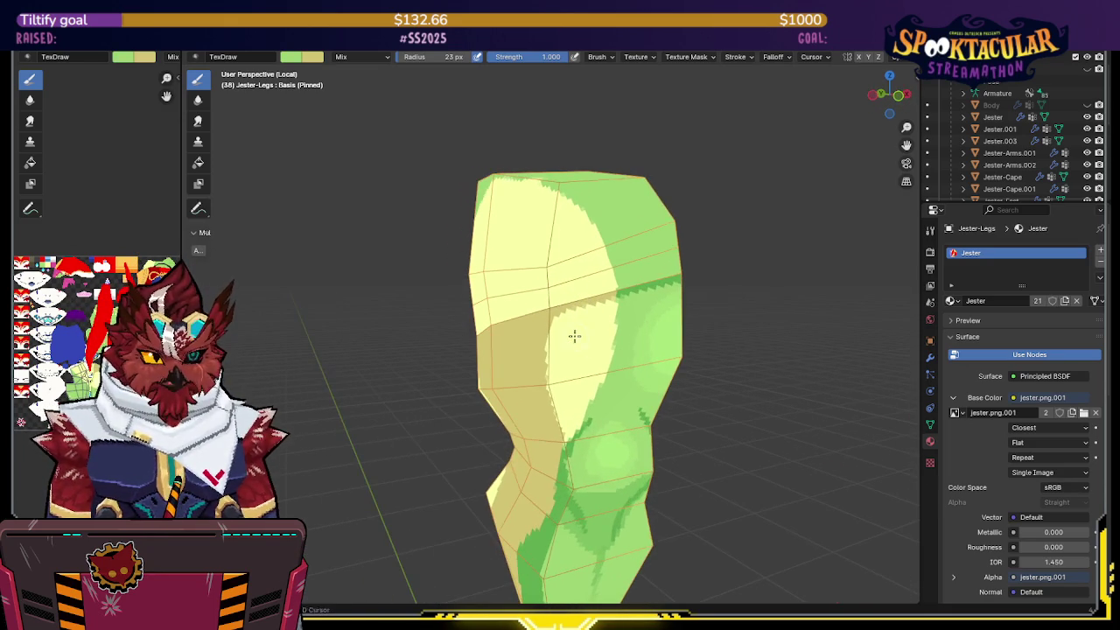
{"action": "key", "text": "s"}
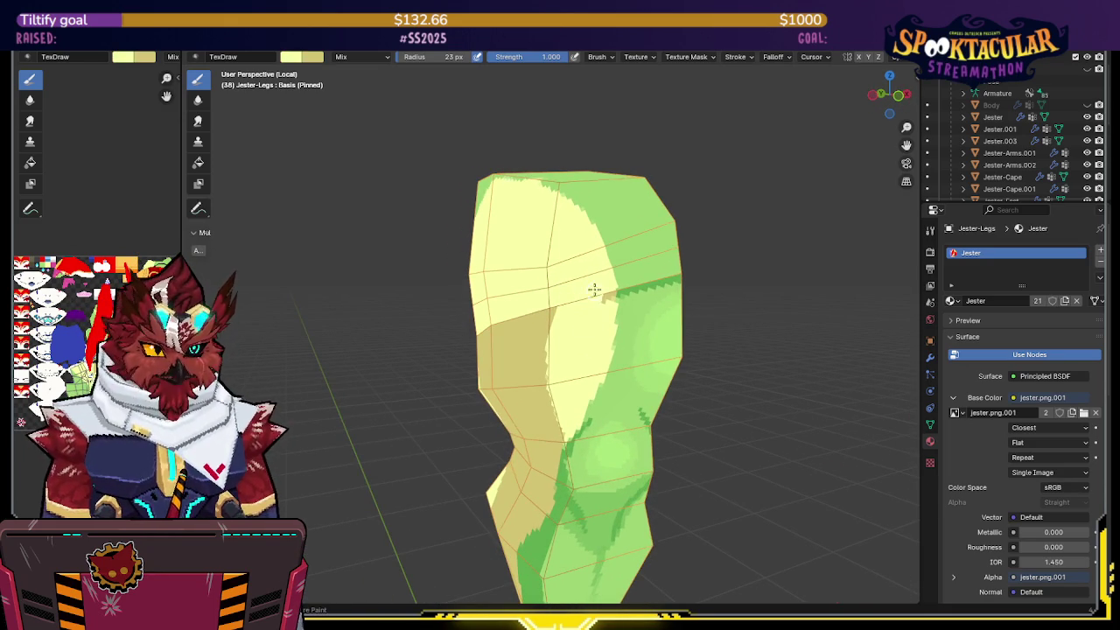
{"action": "middle_click_drag", "start_coordinate": [609, 295], "coordinate": [592, 325]}
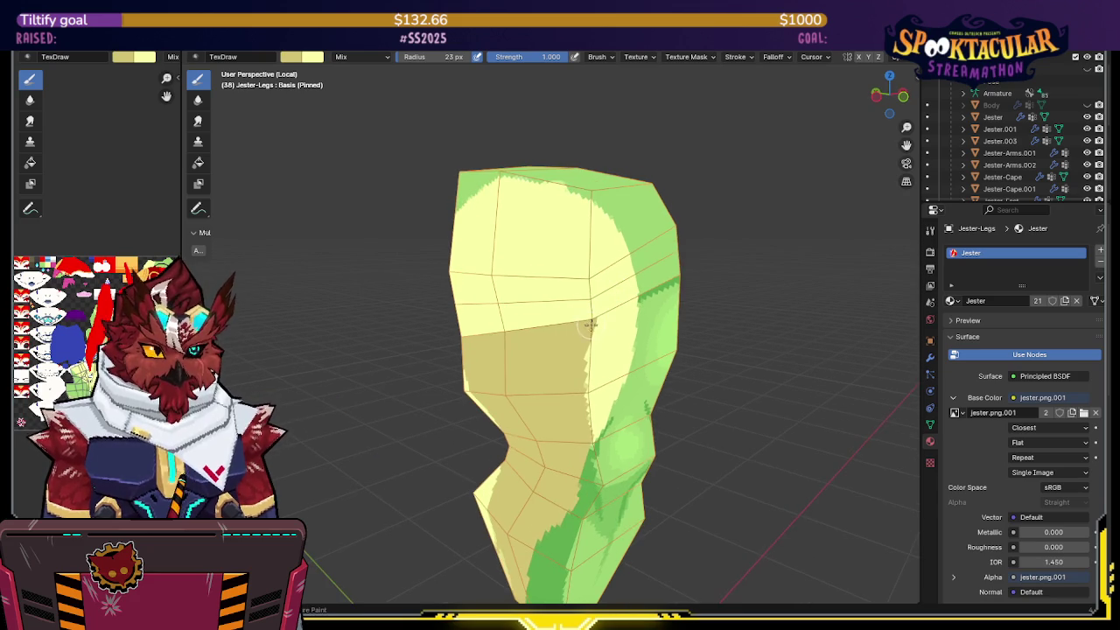
{"action": "mouse_move", "coordinate": [591, 313]}
{"action": "left_mouse_down"}
{"action": "mouse_move", "coordinate": [580, 254]}
{"action": "mouse_move", "coordinate": [552, 216]}
{"action": "left_mouse_up"}
{"action": "mouse_move", "coordinate": [504, 179]}
{"action": "left_mouse_down"}
{"action": "mouse_move", "coordinate": [543, 187]}
{"action": "mouse_move", "coordinate": [575, 214]}
{"action": "mouse_move", "coordinate": [594, 254]}
{"action": "mouse_move", "coordinate": [590, 320]}
{"action": "left_mouse_up"}
{"action": "middle_click_drag", "start_coordinate": [590, 319], "coordinate": [572, 207]}
Step: Sample green and pale yellow from the leg and paint over the dark green zigzag in light green
{"action": "key", "text": "s"}
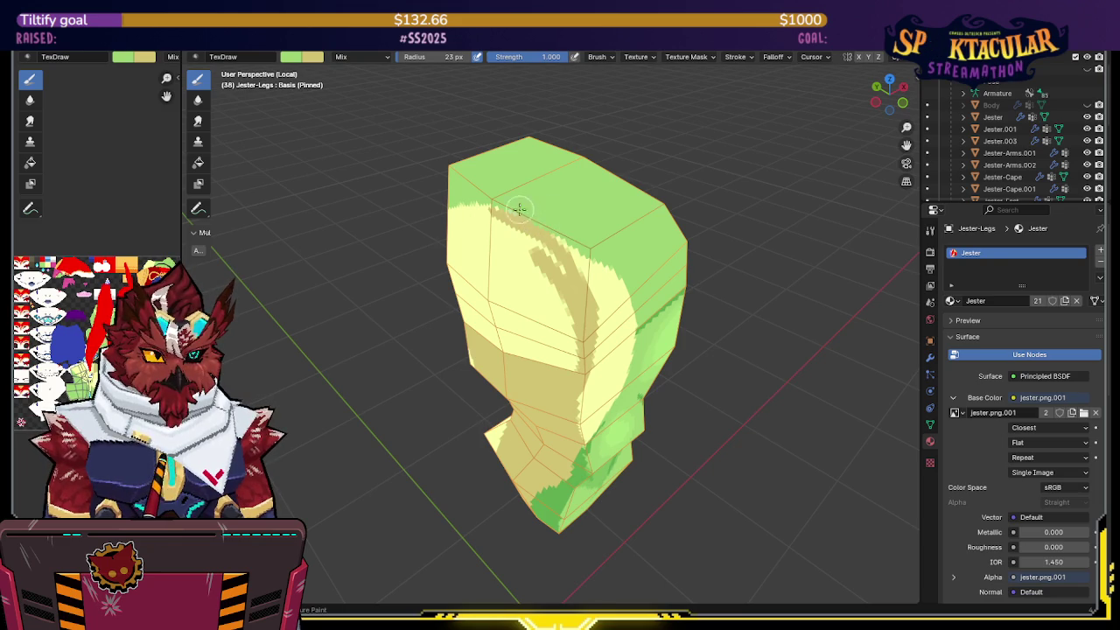
{"action": "mouse_move", "coordinate": [533, 215]}
{"action": "middle_mouse_down"}
{"action": "mouse_move", "coordinate": [558, 198]}
{"action": "mouse_move", "coordinate": [650, 233]}
{"action": "mouse_move", "coordinate": [552, 297]}
{"action": "middle_mouse_up"}
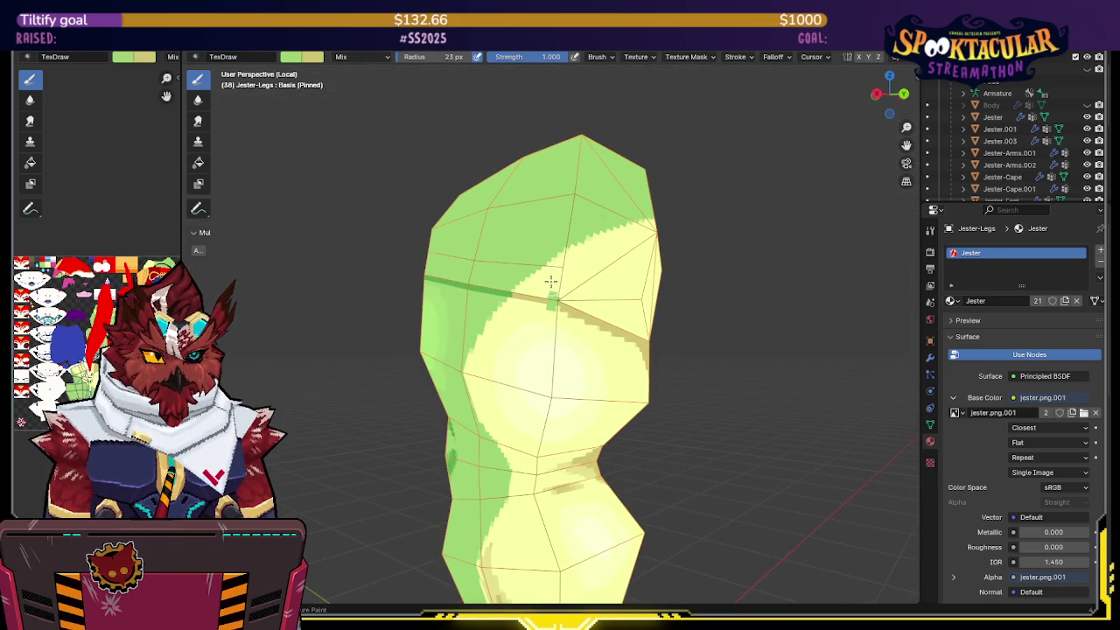
{"action": "key", "text": "s"}
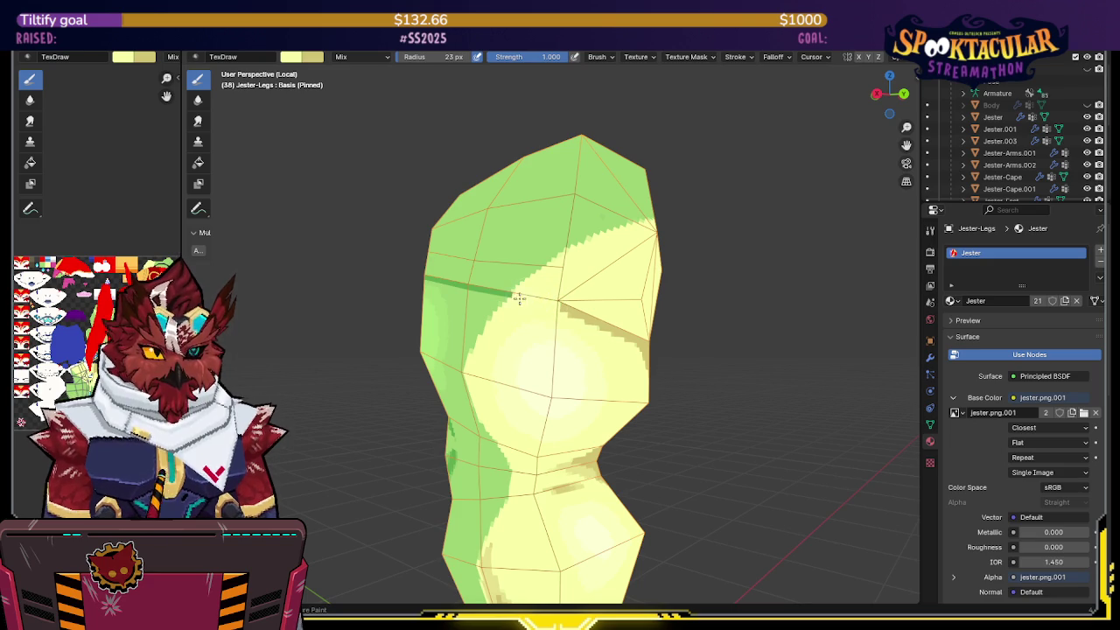
{"action": "mouse_move", "coordinate": [540, 278]}
{"action": "middle_mouse_down"}
{"action": "mouse_move", "coordinate": [565, 271]}
{"action": "mouse_move", "coordinate": [518, 292]}
{"action": "middle_mouse_up"}
{"action": "key", "text": "s"}
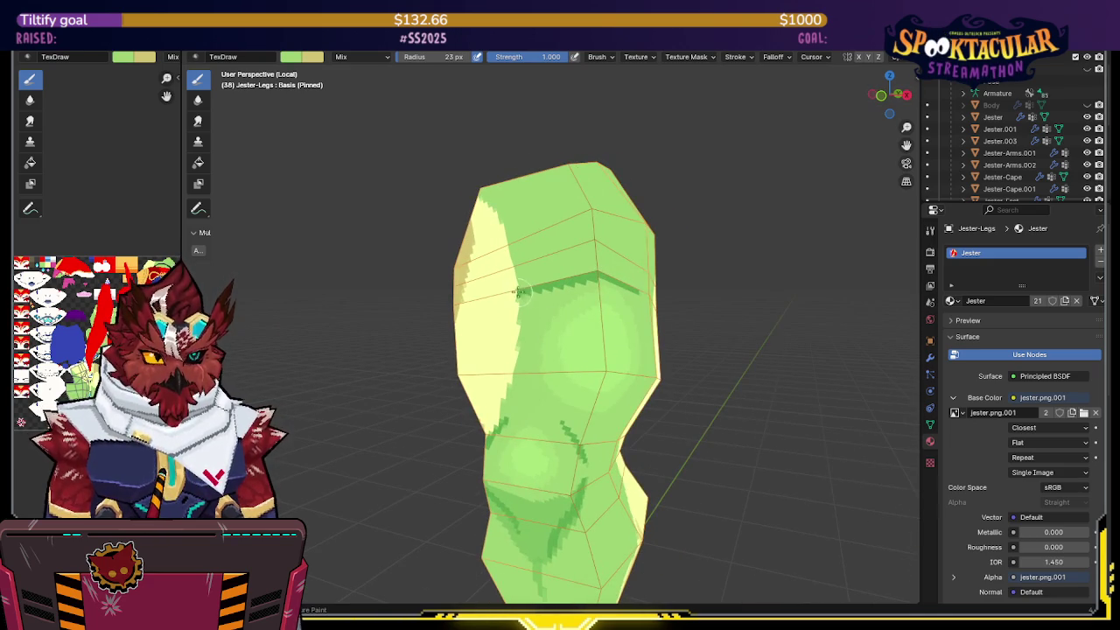
{"action": "mouse_move", "coordinate": [526, 291]}
{"action": "left_mouse_down"}
{"action": "mouse_move", "coordinate": [600, 274]}
{"action": "mouse_move", "coordinate": [629, 286]}
{"action": "left_mouse_up"}
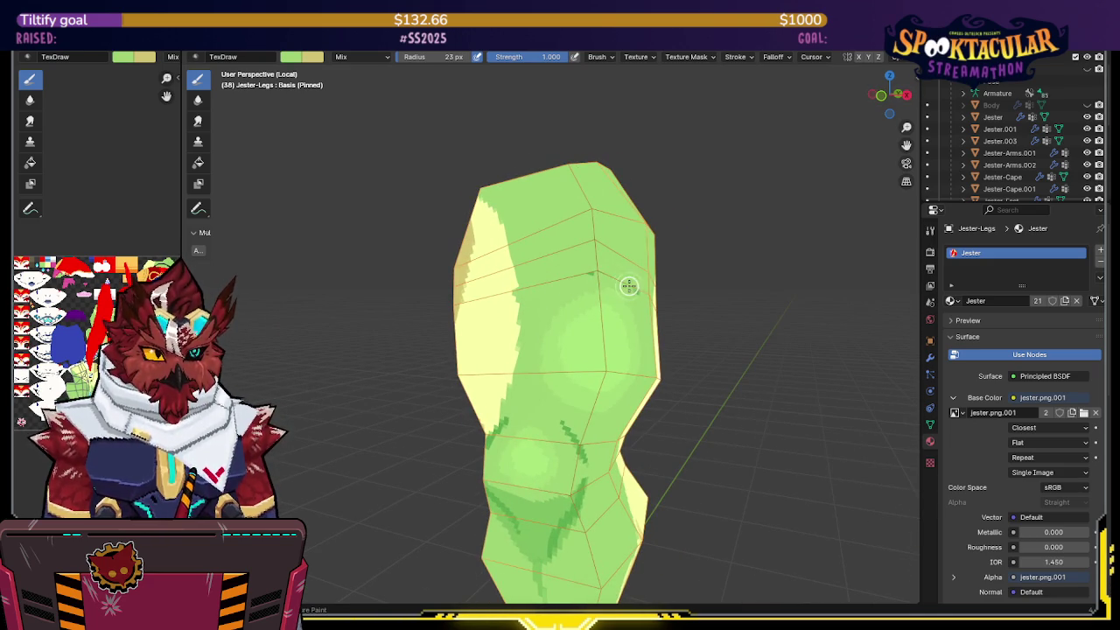
{"action": "mouse_move", "coordinate": [570, 275]}
{"action": "middle_mouse_down"}
{"action": "mouse_move", "coordinate": [535, 288]}
{"action": "mouse_move", "coordinate": [523, 311]}
{"action": "mouse_move", "coordinate": [532, 288]}
{"action": "mouse_move", "coordinate": [633, 301]}
{"action": "mouse_move", "coordinate": [632, 267]}
{"action": "mouse_move", "coordinate": [594, 276]}
{"action": "middle_mouse_up"}
{"action": "key", "text": "s"}
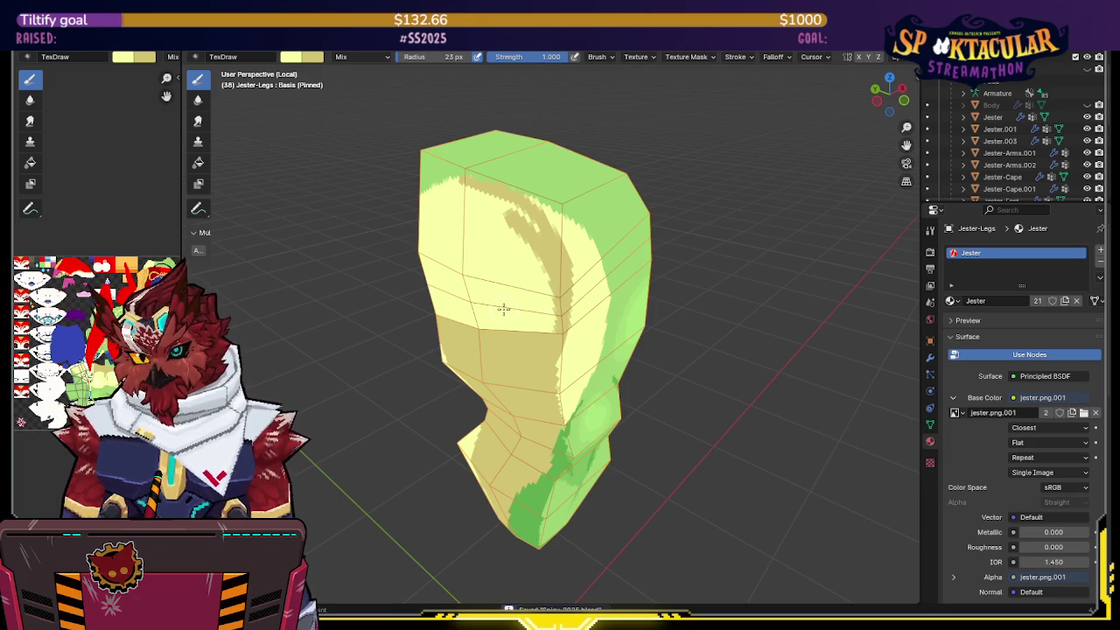
Step: Extend the darker shading strokes across the middle of the leg
{"action": "middle_click_drag", "start_coordinate": [502, 305], "coordinate": [525, 302]}
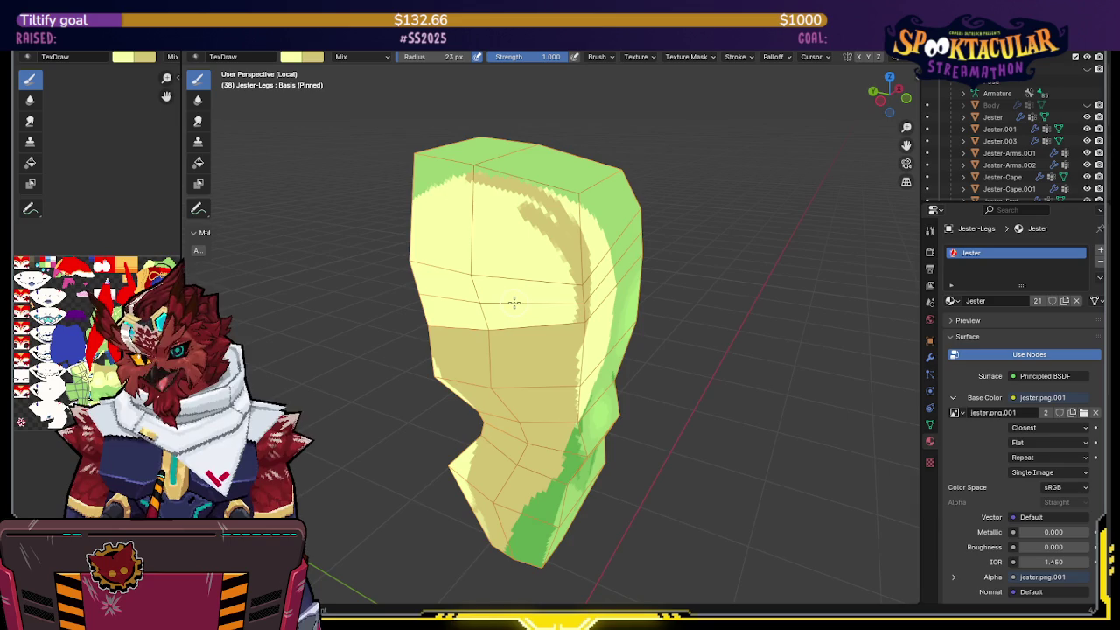
{"action": "mouse_move", "coordinate": [513, 312]}
{"action": "middle_mouse_down"}
{"action": "mouse_move", "coordinate": [484, 308]}
{"action": "mouse_move", "coordinate": [574, 211]}
{"action": "mouse_move", "coordinate": [542, 193]}
{"action": "mouse_move", "coordinate": [566, 208]}
{"action": "mouse_move", "coordinate": [445, 300]}
{"action": "middle_mouse_up"}
{"action": "left_click_drag", "start_coordinate": [462, 304], "coordinate": [588, 287]}
{"action": "middle_click_drag", "start_coordinate": [588, 287], "coordinate": [500, 320]}
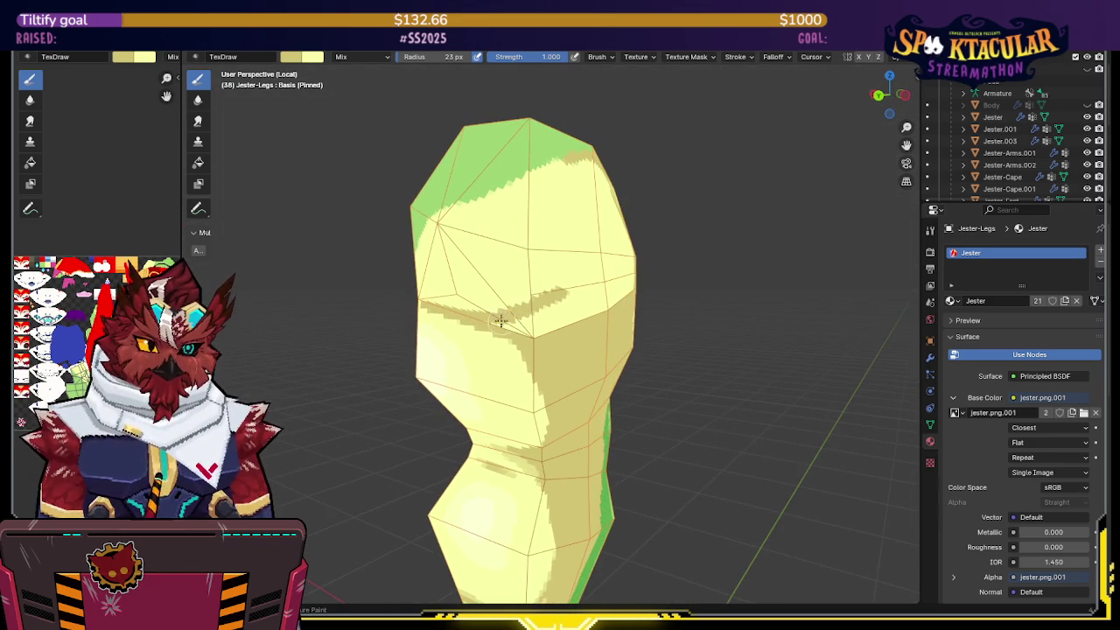
{"action": "mouse_move", "coordinate": [528, 327]}
{"action": "left_mouse_down"}
{"action": "mouse_move", "coordinate": [537, 307]}
{"action": "mouse_move", "coordinate": [575, 305]}
{"action": "left_mouse_up"}
{"action": "middle_click_drag", "start_coordinate": [574, 306], "coordinate": [467, 320]}
Step: Add darker strokes up the leg front and along the upper arc, saving the file
{"action": "mouse_move", "coordinate": [467, 320]}
{"action": "left_mouse_down"}
{"action": "mouse_move", "coordinate": [493, 274]}
{"action": "mouse_move", "coordinate": [496, 233]}
{"action": "left_mouse_up"}
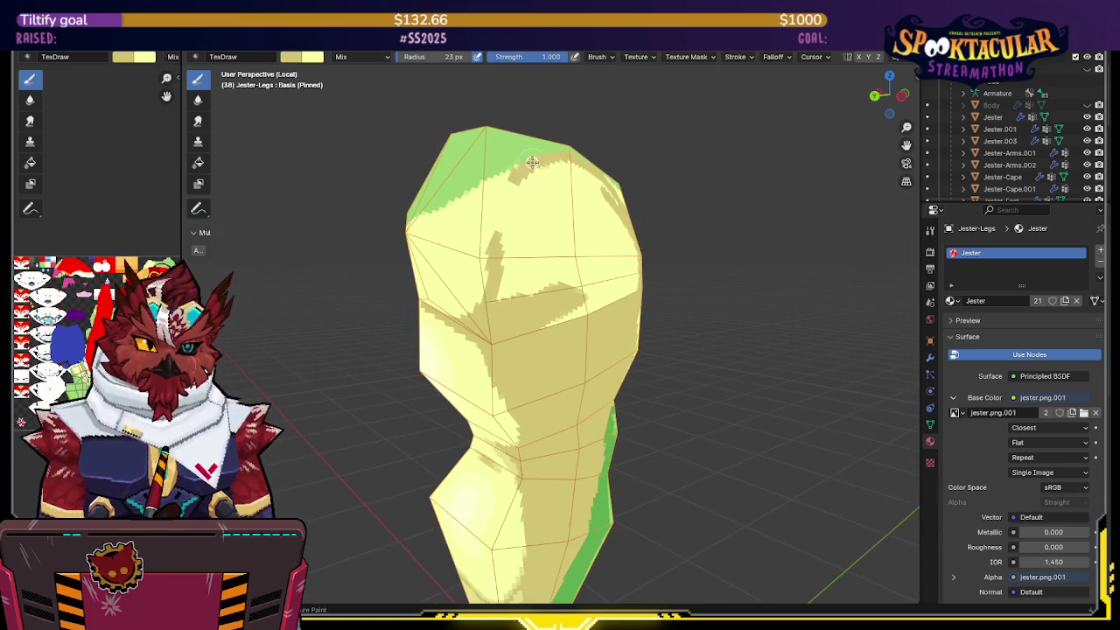
{"action": "left_click_drag", "start_coordinate": [495, 258], "coordinate": [512, 187]}
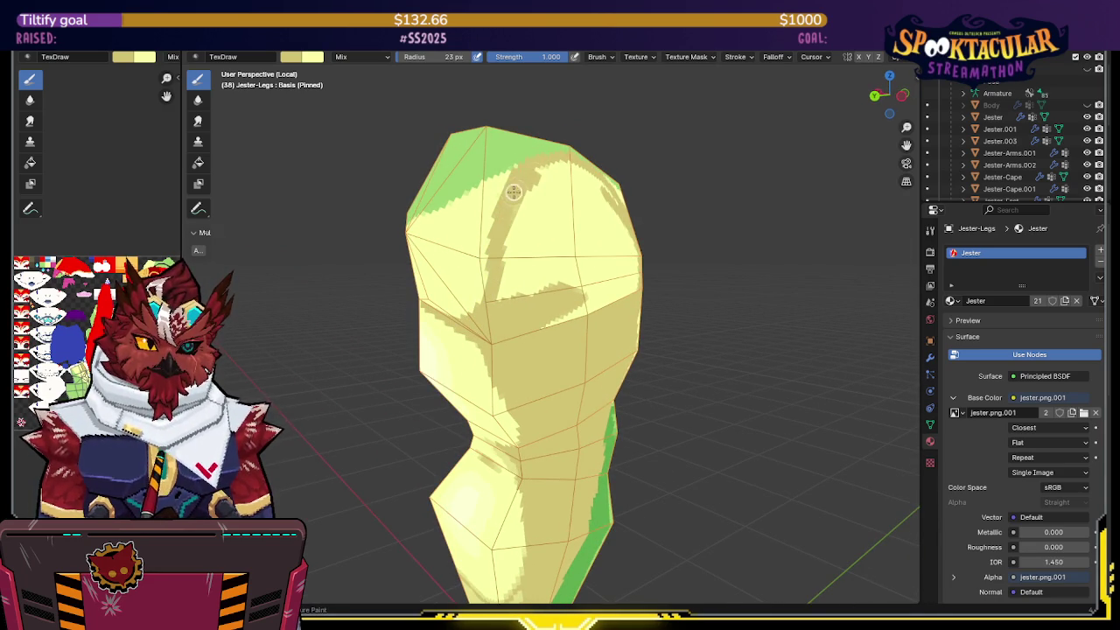
{"action": "middle_click_drag", "start_coordinate": [513, 188], "coordinate": [509, 190]}
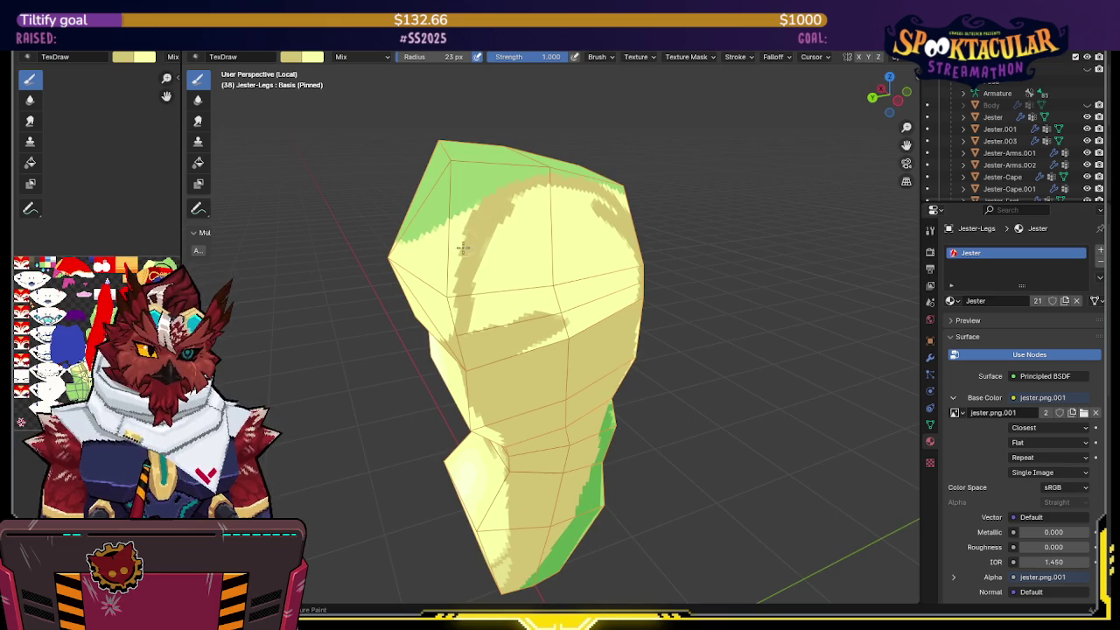
{"action": "middle_click_drag", "start_coordinate": [463, 249], "coordinate": [466, 219]}
{"action": "mouse_move", "coordinate": [466, 218]}
{"action": "left_mouse_down"}
{"action": "mouse_move", "coordinate": [507, 197]}
{"action": "mouse_move", "coordinate": [584, 209]}
{"action": "left_mouse_up"}
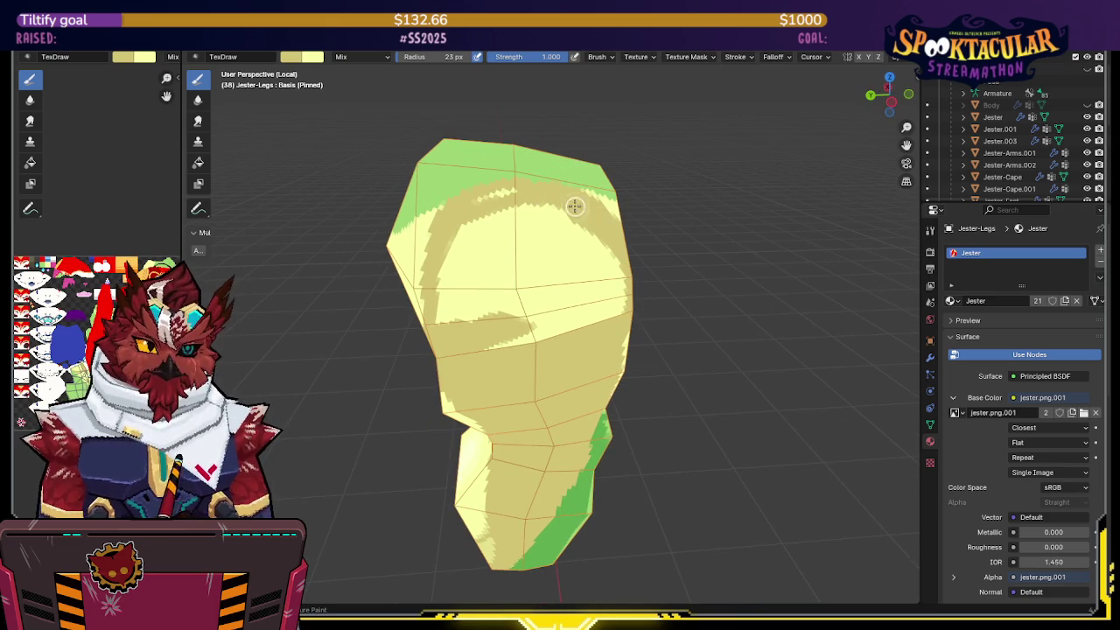
{"action": "mouse_move", "coordinate": [487, 187]}
{"action": "middle_mouse_down"}
{"action": "mouse_move", "coordinate": [464, 210]}
{"action": "mouse_move", "coordinate": [496, 225]}
{"action": "mouse_move", "coordinate": [513, 218]}
{"action": "mouse_move", "coordinate": [584, 272]}
{"action": "middle_mouse_up"}
{"action": "key", "text": "ctrl+s"}
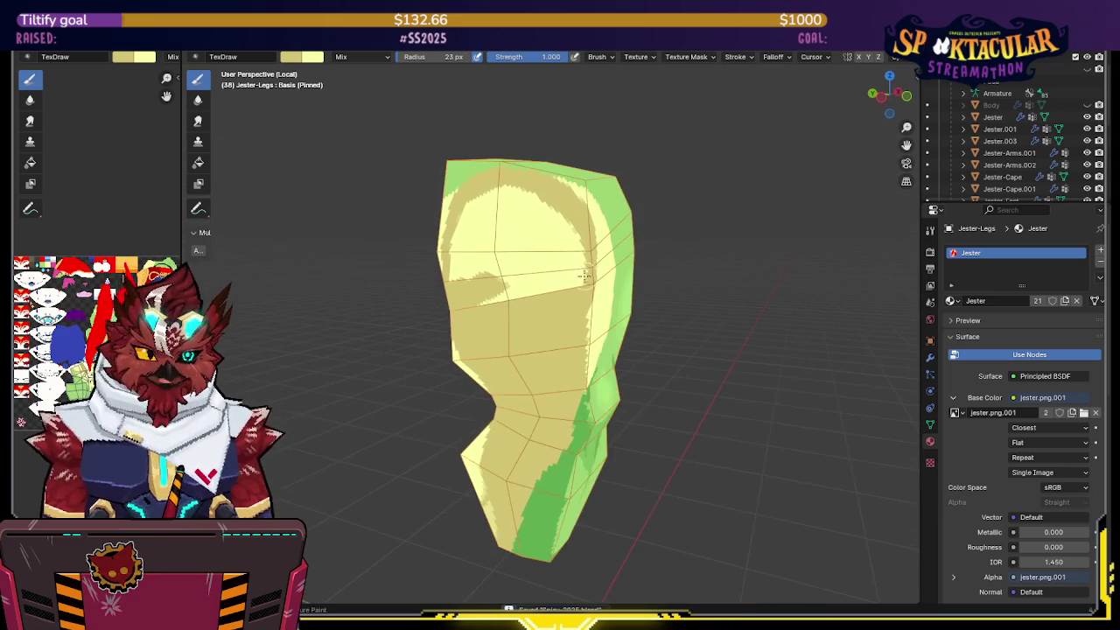
{"action": "mouse_move", "coordinate": [584, 272]}
{"action": "left_mouse_down"}
{"action": "mouse_move", "coordinate": [572, 218]}
{"action": "mouse_move", "coordinate": [570, 260]}
{"action": "mouse_move", "coordinate": [515, 295]}
{"action": "mouse_move", "coordinate": [500, 285]}
{"action": "left_mouse_up"}
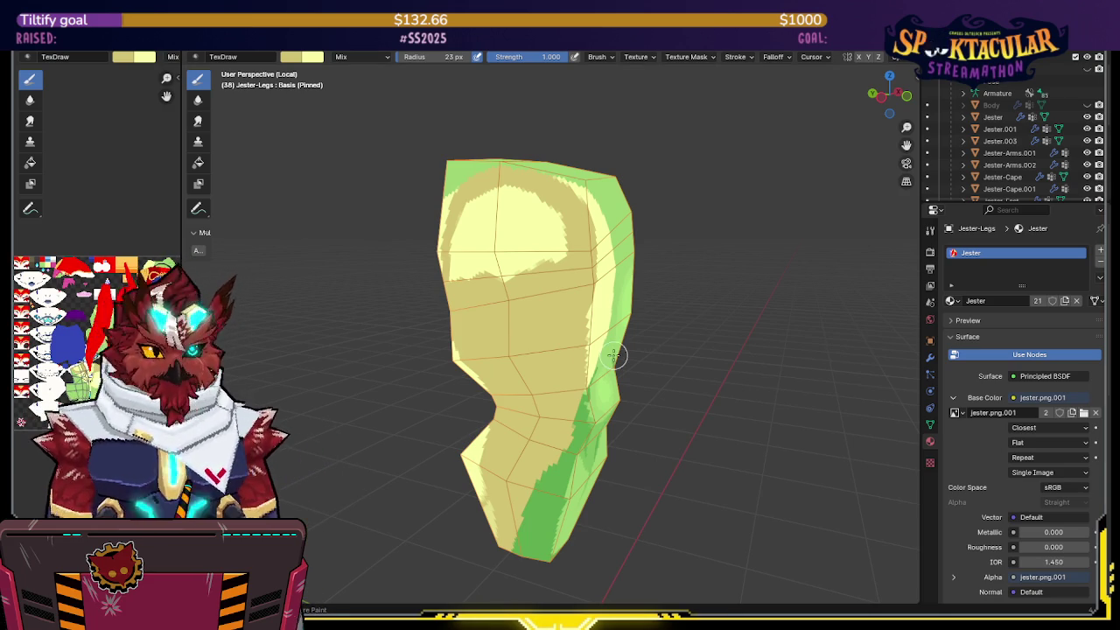
Step: Orbit the leg to show its left side and top
{"action": "mouse_move", "coordinate": [635, 352]}
{"action": "middle_mouse_down"}
{"action": "mouse_move", "coordinate": [455, 239]}
{"action": "mouse_move", "coordinate": [509, 253]}
{"action": "mouse_move", "coordinate": [488, 272]}
{"action": "mouse_move", "coordinate": [513, 219]}
{"action": "middle_mouse_up"}
Step: Darken the leg front and paint the bright yellow patch beige
{"action": "mouse_move", "coordinate": [513, 220]}
{"action": "left_mouse_down"}
{"action": "mouse_move", "coordinate": [492, 279]}
{"action": "mouse_move", "coordinate": [495, 306]}
{"action": "mouse_move", "coordinate": [542, 285]}
{"action": "mouse_move", "coordinate": [566, 288]}
{"action": "left_mouse_up"}
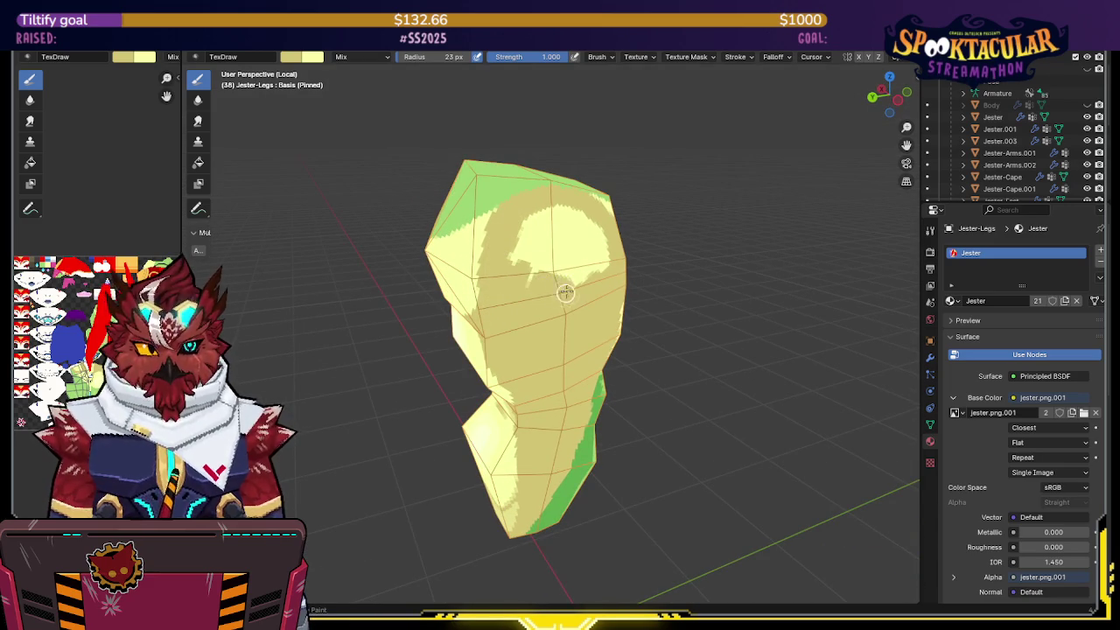
{"action": "middle_click_drag", "start_coordinate": [565, 288], "coordinate": [551, 266]}
{"action": "left_click_drag", "start_coordinate": [525, 221], "coordinate": [510, 235]}
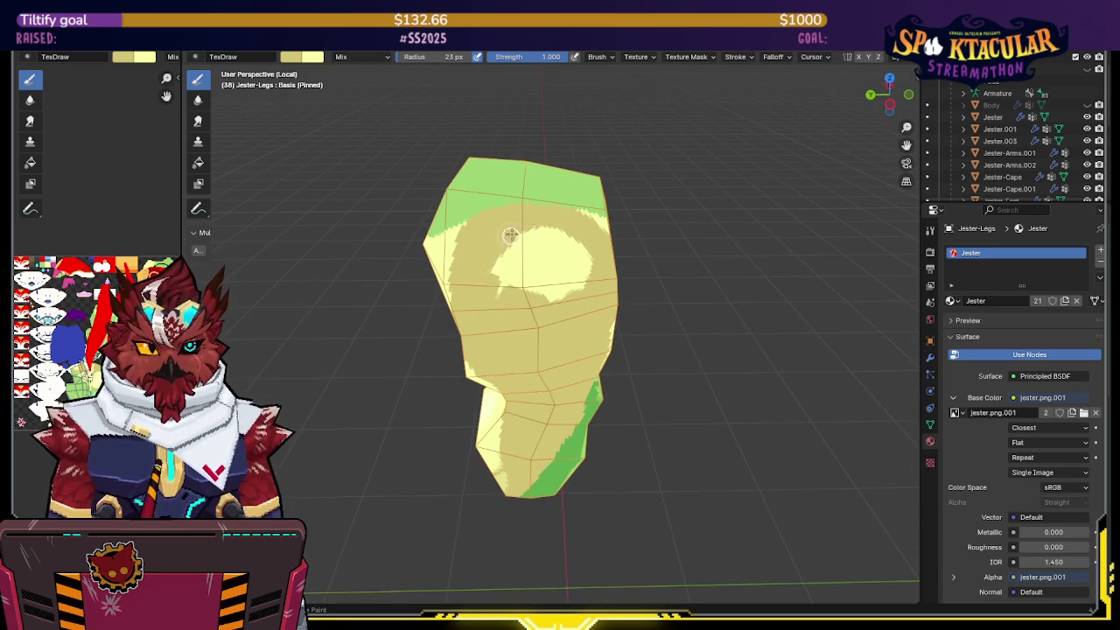
{"action": "left_click_drag", "start_coordinate": [557, 281], "coordinate": [572, 300]}
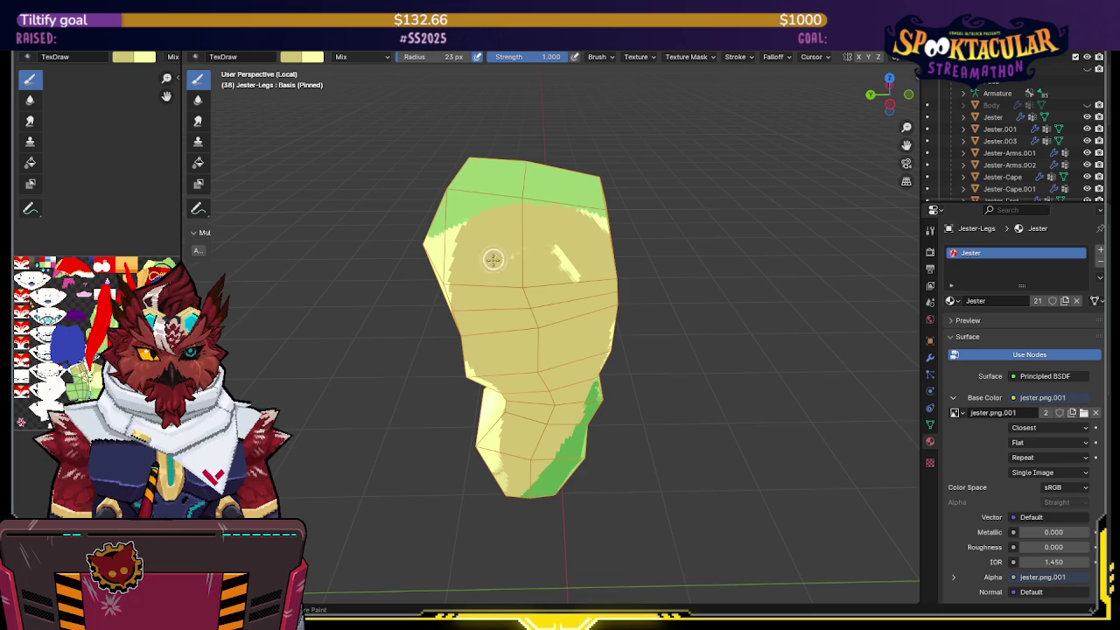
{"action": "mouse_move", "coordinate": [555, 279]}
{"action": "middle_mouse_down"}
{"action": "mouse_move", "coordinate": [500, 225]}
{"action": "mouse_move", "coordinate": [588, 213]}
{"action": "mouse_move", "coordinate": [570, 232]}
{"action": "mouse_move", "coordinate": [685, 230]}
{"action": "mouse_move", "coordinate": [607, 242]}
{"action": "mouse_move", "coordinate": [619, 252]}
{"action": "mouse_move", "coordinate": [595, 241]}
{"action": "middle_mouse_up"}
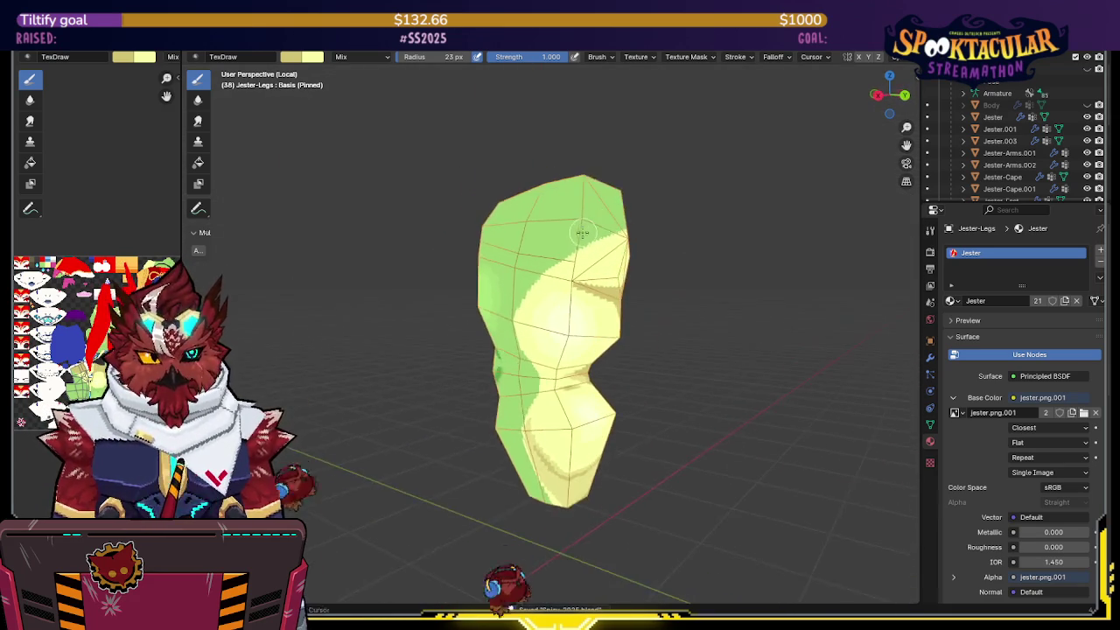
Step: Exit Local view to show the full jester and orbit to a rear view of its legs
{"action": "scroll", "coordinate": [577, 233], "scroll_direction": "up", "scroll_amount": 3}
{"action": "scroll", "coordinate": [604, 230], "scroll_direction": "down", "scroll_amount": 3}
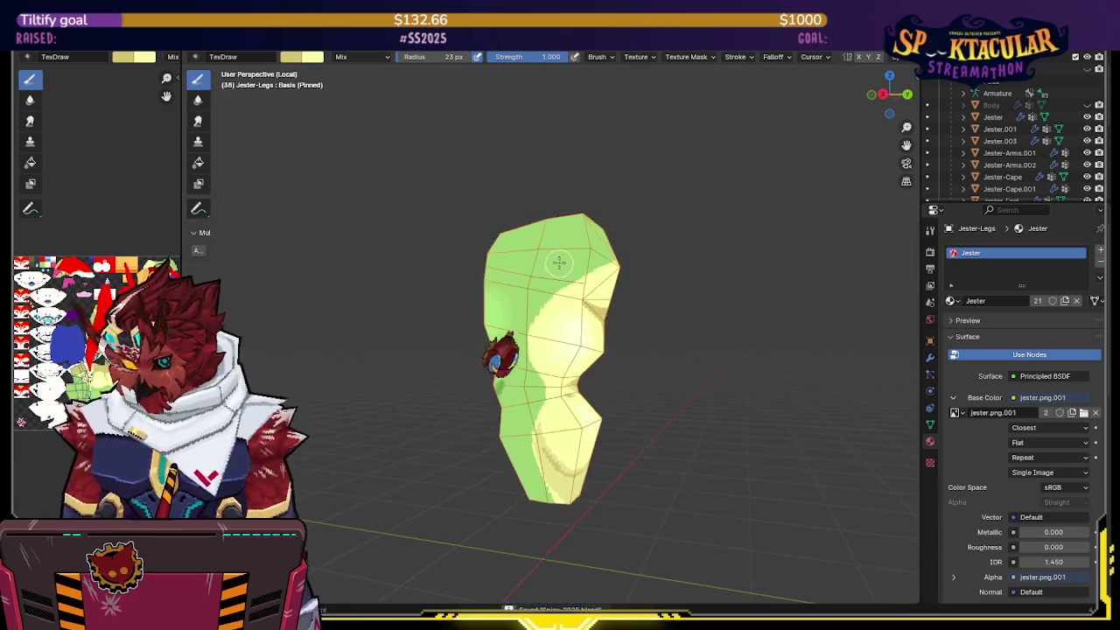
{"action": "key", "text": "KP_Divide"}
{"action": "mouse_move", "coordinate": [518, 276]}
{"action": "middle_mouse_down"}
{"action": "mouse_move", "coordinate": [495, 267]}
{"action": "mouse_move", "coordinate": [512, 260]}
{"action": "mouse_move", "coordinate": [657, 297]}
{"action": "mouse_move", "coordinate": [658, 217]}
{"action": "mouse_move", "coordinate": [581, 244]}
{"action": "mouse_move", "coordinate": [627, 227]}
{"action": "mouse_move", "coordinate": [692, 237]}
{"action": "mouse_move", "coordinate": [648, 219]}
{"action": "mouse_move", "coordinate": [597, 258]}
{"action": "middle_mouse_up"}
Step: Sample the jester's red and the tan as the two paint colours, swapping them
{"action": "key", "text": "s"}
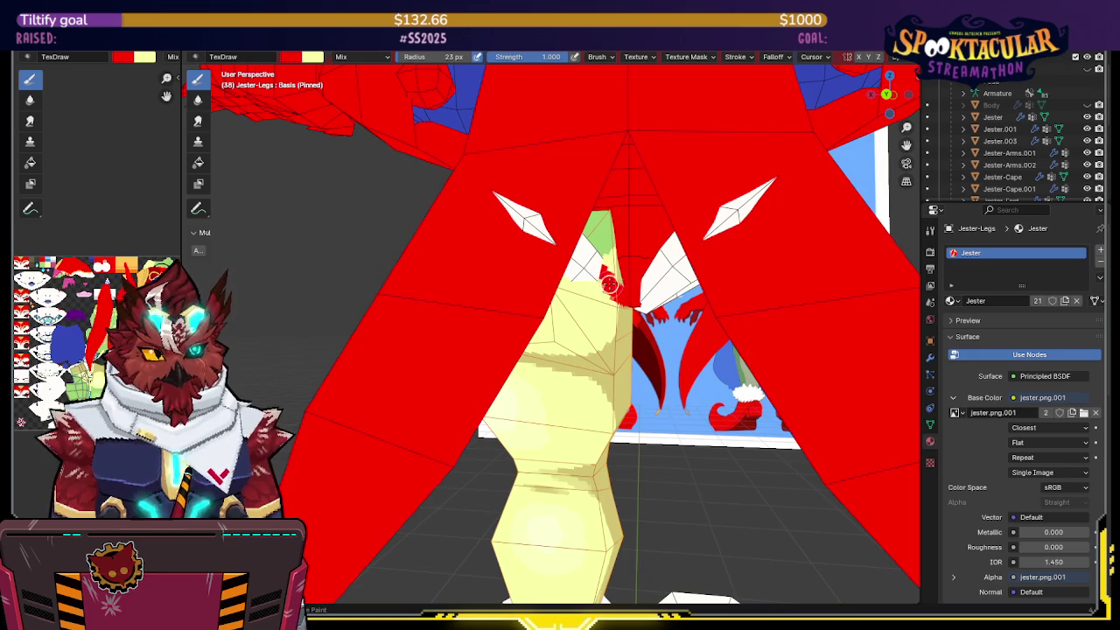
{"action": "mouse_move", "coordinate": [627, 269]}
{"action": "middle_mouse_down"}
{"action": "mouse_move", "coordinate": [553, 207]}
{"action": "mouse_move", "coordinate": [727, 195]}
{"action": "mouse_move", "coordinate": [593, 216]}
{"action": "middle_mouse_up"}
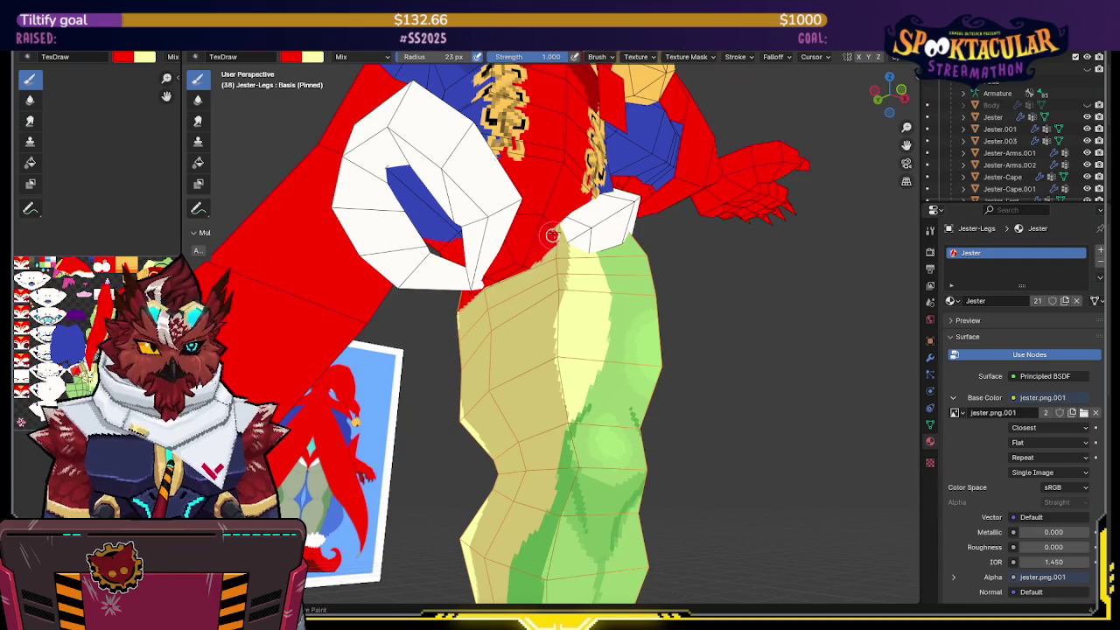
{"action": "mouse_move", "coordinate": [560, 219]}
{"action": "middle_mouse_down"}
{"action": "mouse_move", "coordinate": [515, 275]}
{"action": "mouse_move", "coordinate": [610, 253]}
{"action": "middle_mouse_up"}
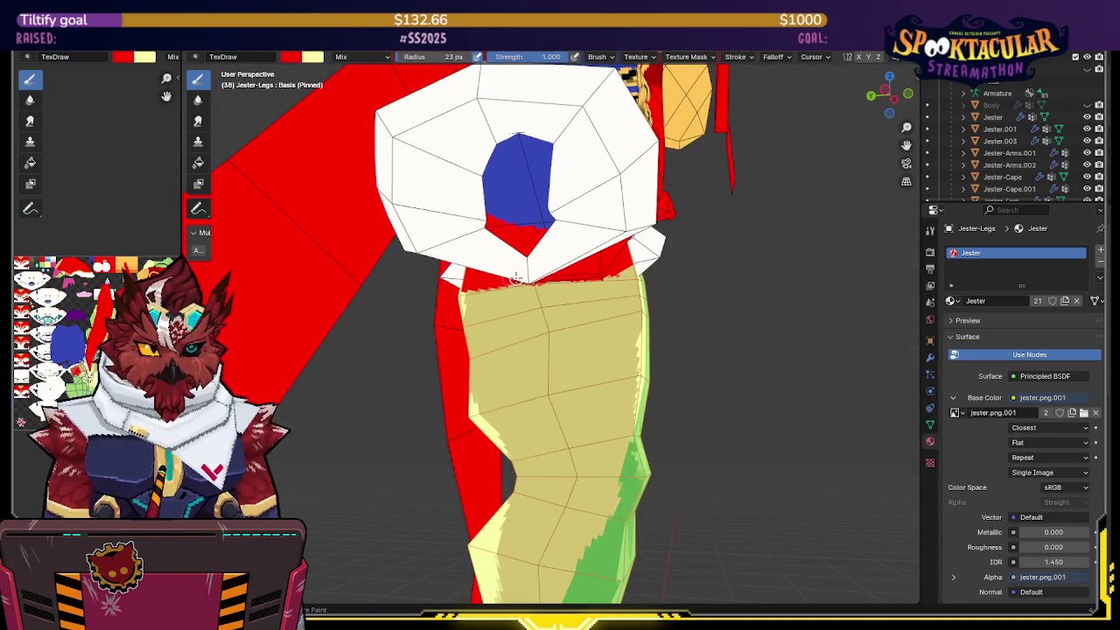
{"action": "middle_click_drag", "start_coordinate": [598, 258], "coordinate": [538, 278]}
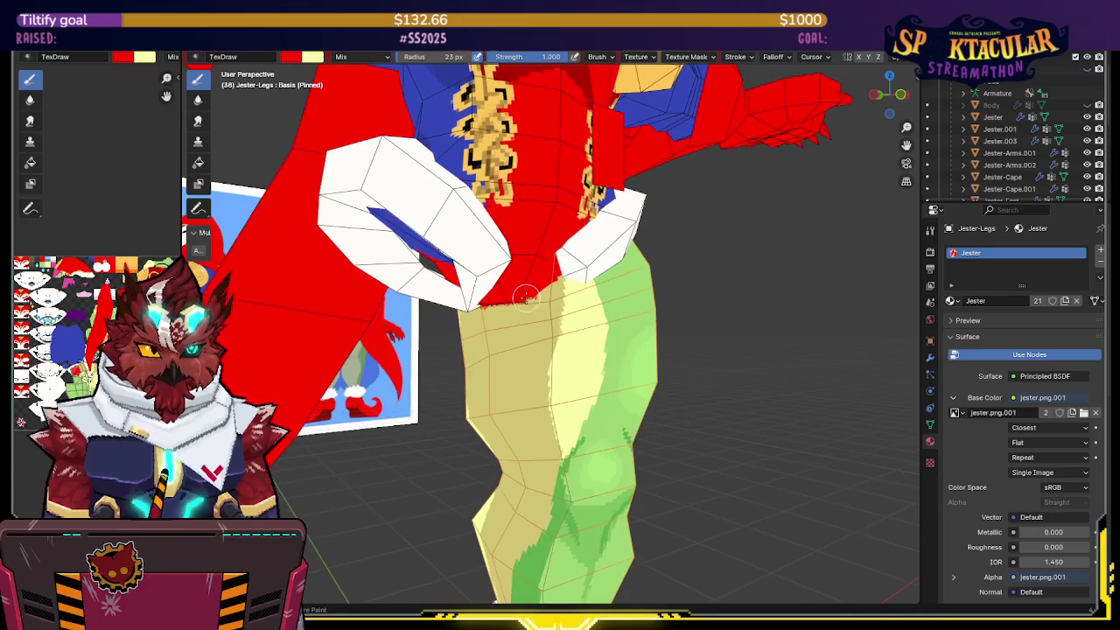
{"action": "key", "text": "x"}
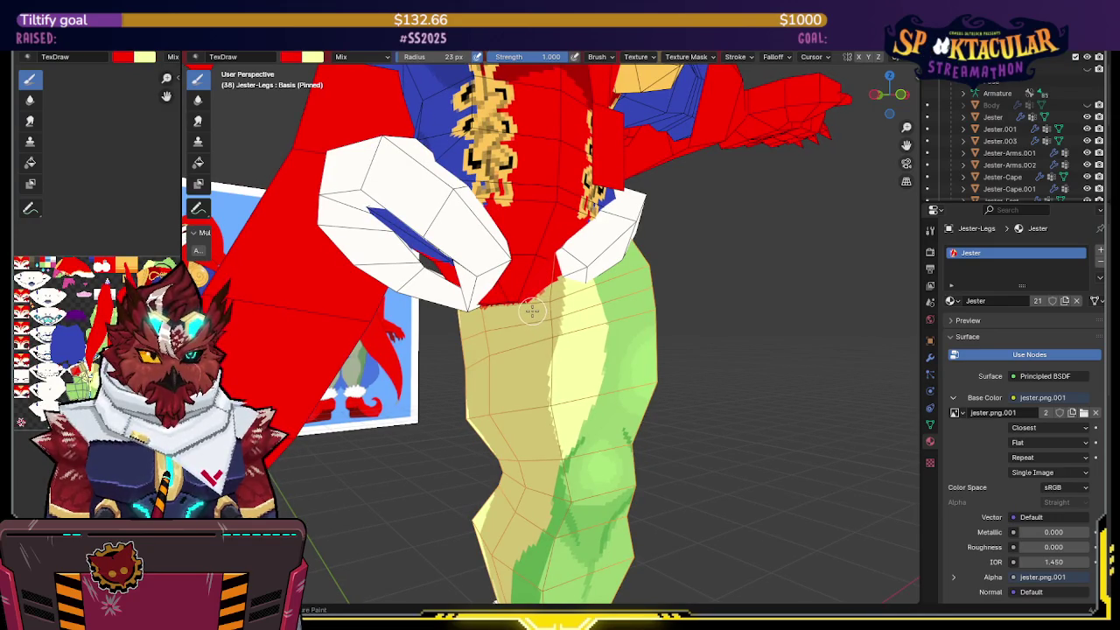
{"action": "key", "text": "s"}
{"action": "middle_click_drag", "start_coordinate": [539, 297], "coordinate": [525, 289]}
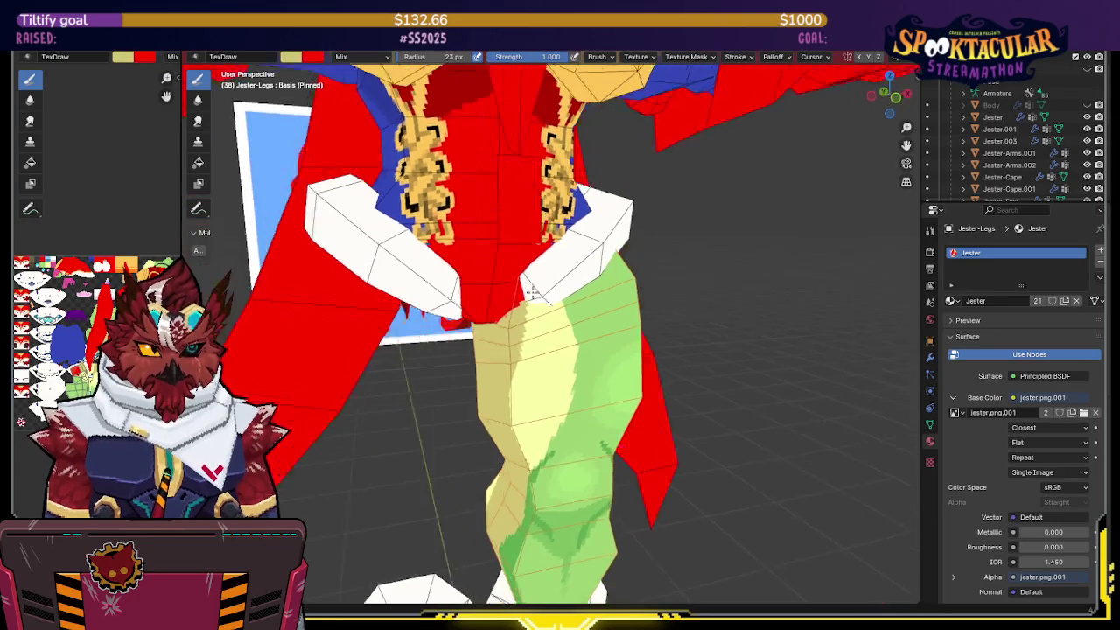
{"action": "key", "text": "x"}
{"action": "scroll", "coordinate": [506, 276], "scroll_direction": "up", "scroll_amount": 2}
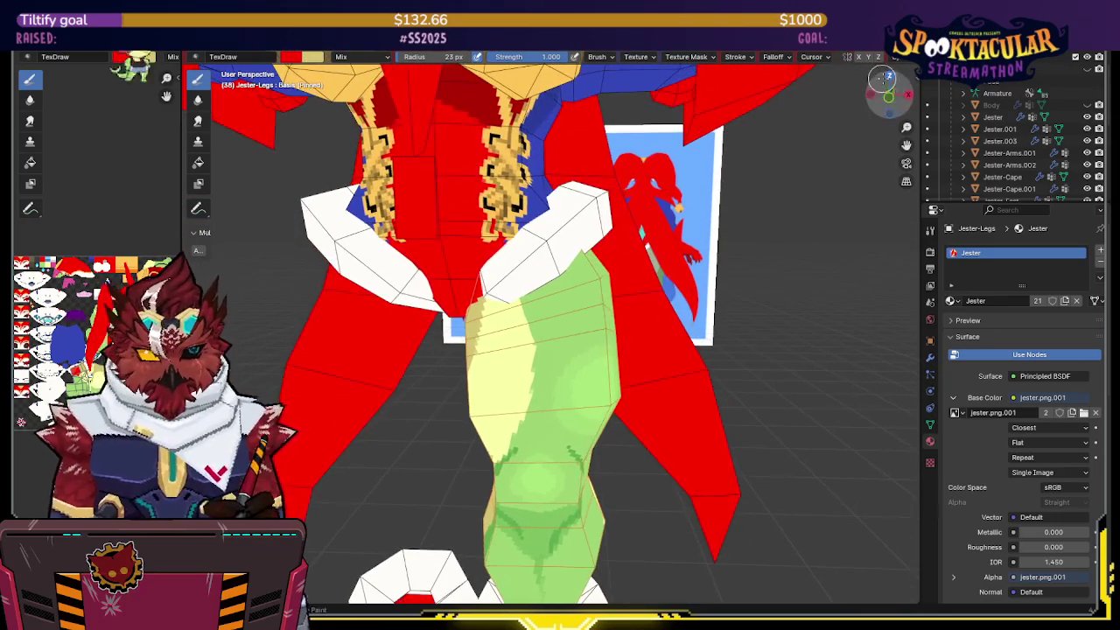
Step: Switch to front orthographic view, isolate the leg and widen the red band at its top
{"action": "key", "text": "KP_1"}
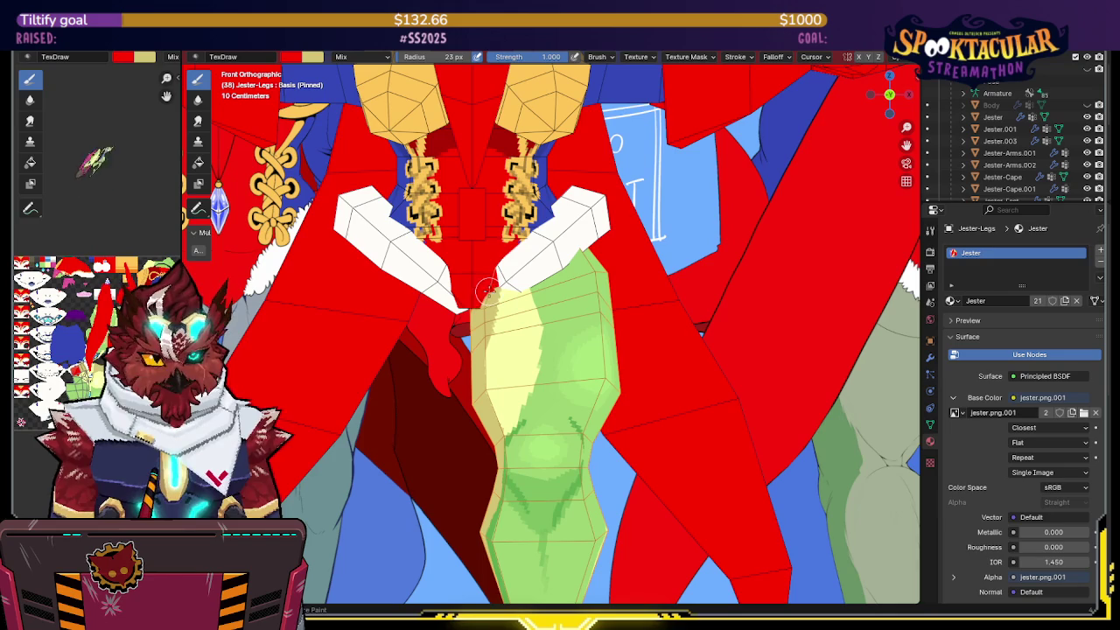
{"action": "key", "text": "alt+z"}
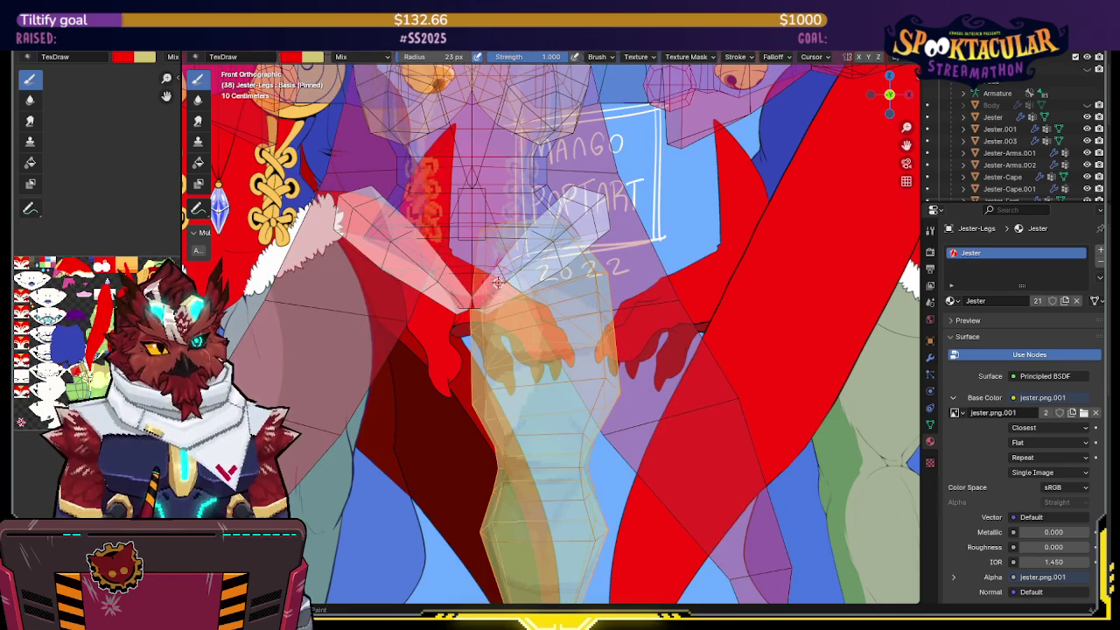
{"action": "key", "text": "alt+z"}
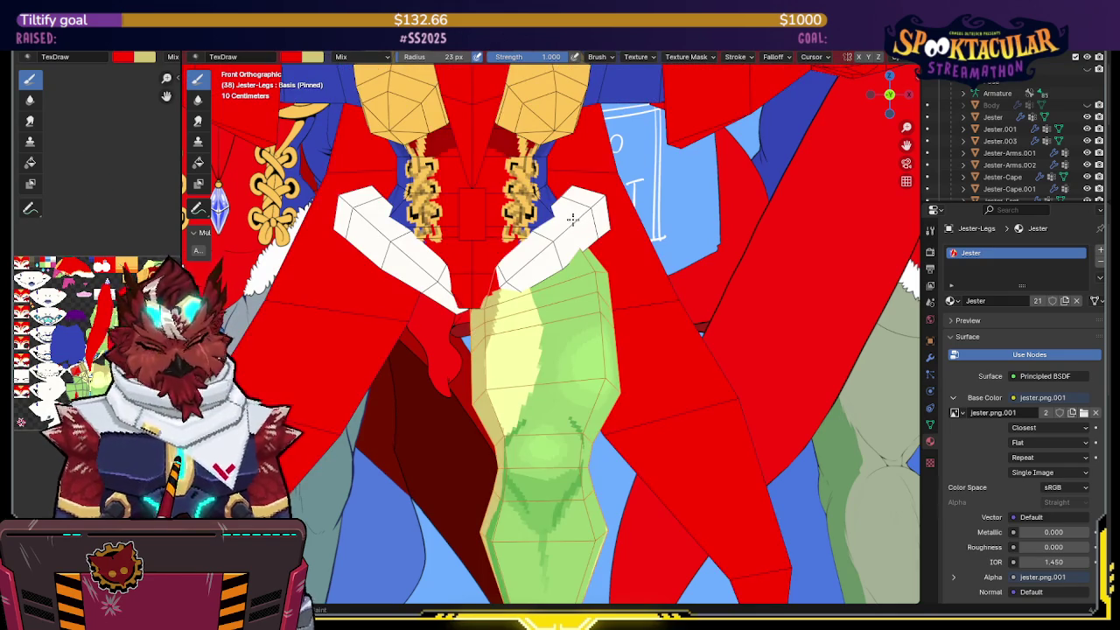
{"action": "key", "text": "KP_Divide"}
{"action": "left_click_drag", "start_coordinate": [517, 260], "coordinate": [493, 276]}
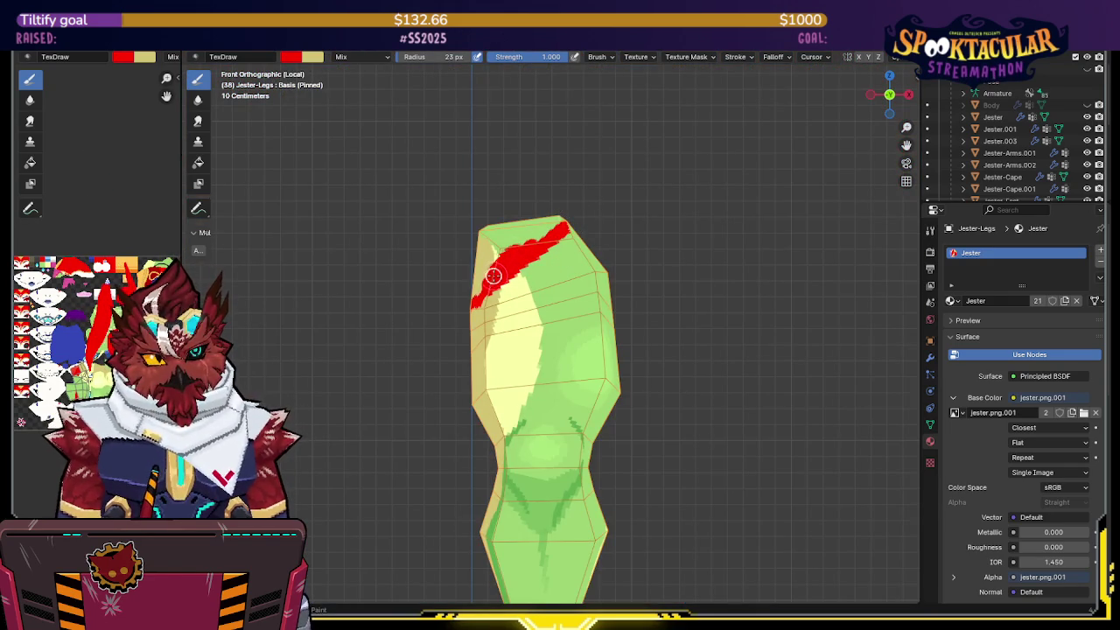
Step: Spread red paint across the leg top and lower on its front-left
{"action": "middle_click_drag", "start_coordinate": [470, 297], "coordinate": [503, 288]}
{"action": "left_click_drag", "start_coordinate": [506, 287], "coordinate": [466, 241]}
{"action": "mouse_move", "coordinate": [465, 241]}
{"action": "middle_mouse_down"}
{"action": "mouse_move", "coordinate": [495, 230]}
{"action": "mouse_move", "coordinate": [490, 257]}
{"action": "middle_mouse_up"}
{"action": "mouse_move", "coordinate": [490, 257]}
{"action": "left_mouse_down"}
{"action": "mouse_move", "coordinate": [484, 296]}
{"action": "mouse_move", "coordinate": [542, 287]}
{"action": "left_mouse_up"}
{"action": "middle_click_drag", "start_coordinate": [542, 288], "coordinate": [550, 305]}
{"action": "key", "text": "x"}
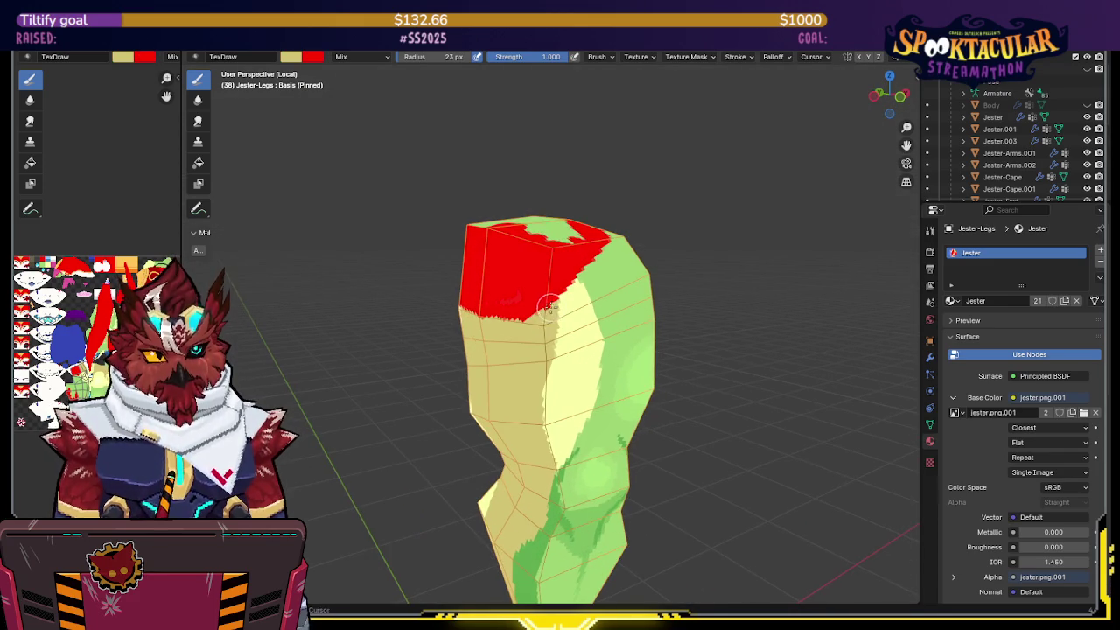
{"action": "mouse_move", "coordinate": [541, 315]}
{"action": "left_mouse_down"}
{"action": "mouse_move", "coordinate": [507, 320]}
{"action": "mouse_move", "coordinate": [543, 313]}
{"action": "left_mouse_up"}
{"action": "middle_click_drag", "start_coordinate": [543, 313], "coordinate": [548, 293]}
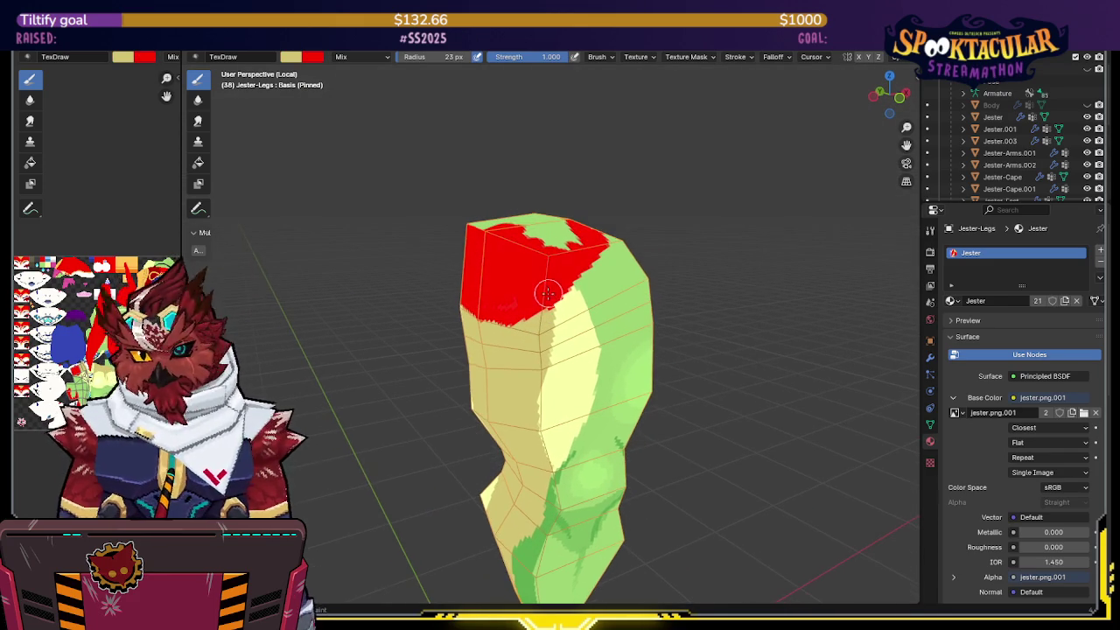
Step: Check the leg on the full character from below, then isolate the leg again
{"action": "key", "text": "slash"}
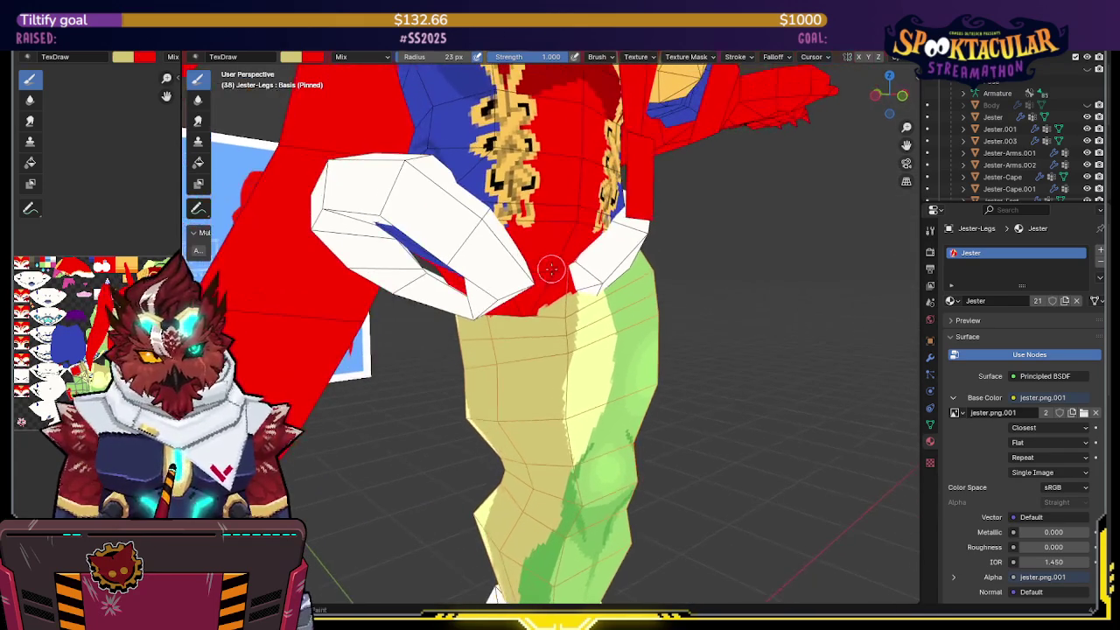
{"action": "key", "text": "x"}
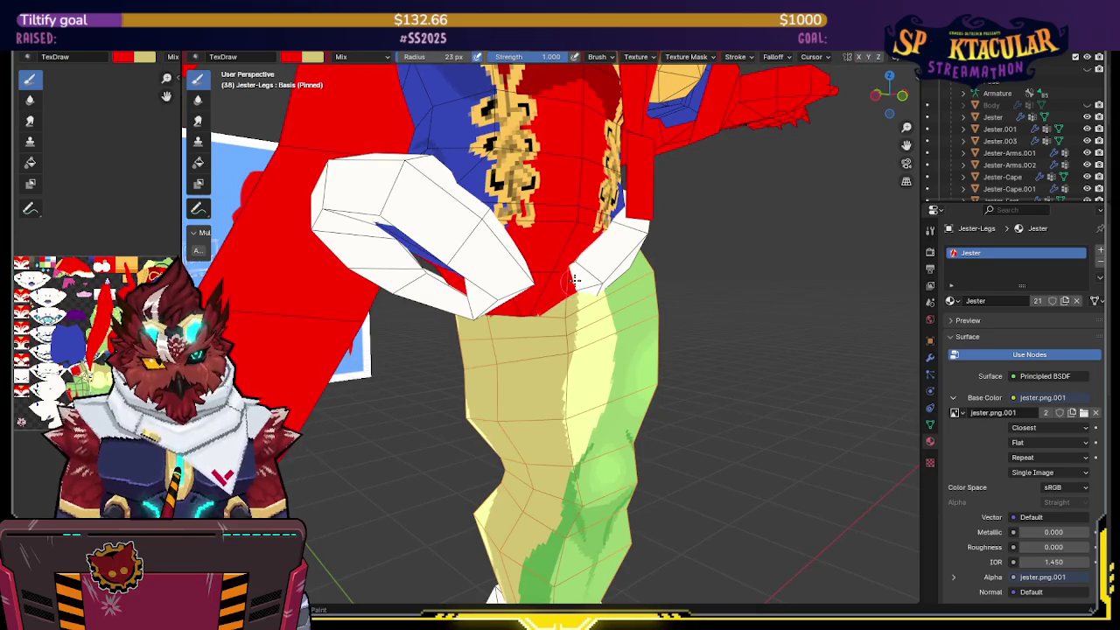
{"action": "middle_click_drag", "start_coordinate": [574, 278], "coordinate": [579, 272]}
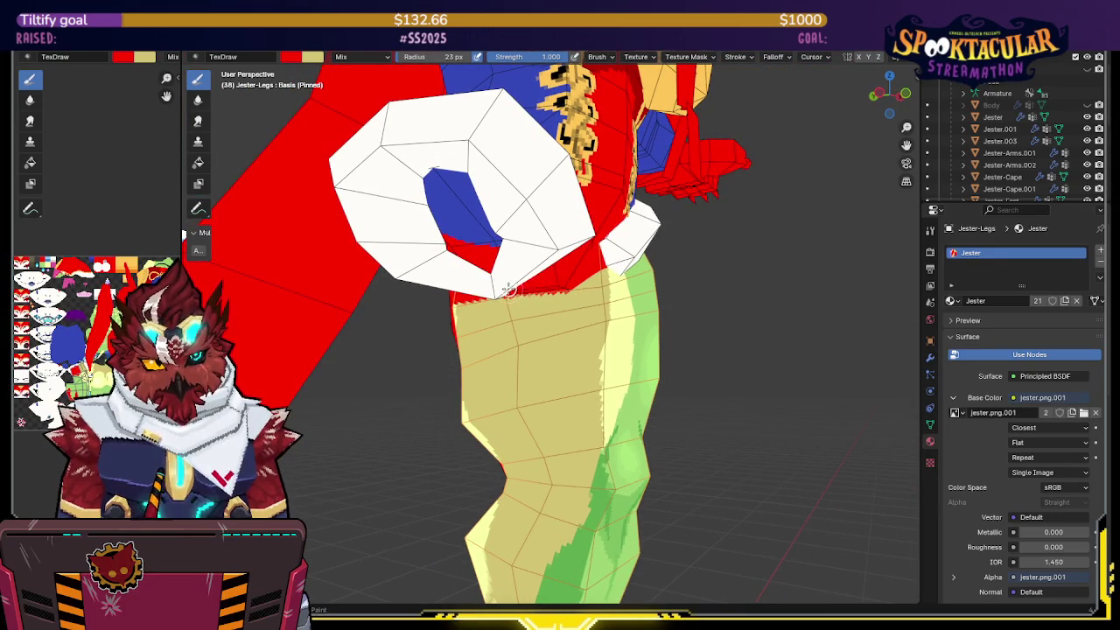
{"action": "middle_click_drag", "start_coordinate": [506, 289], "coordinate": [591, 267]}
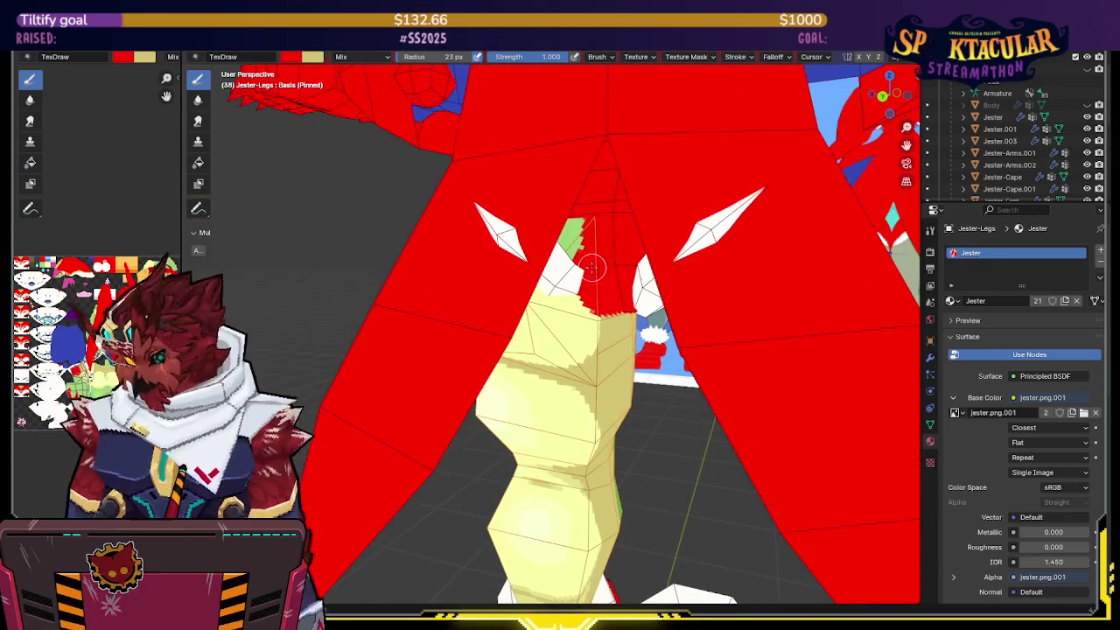
{"action": "key", "text": "slash"}
Step: Inspect the painted red leg top from several angles, then return to the full jester
{"action": "mouse_move", "coordinate": [553, 256]}
{"action": "middle_mouse_down"}
{"action": "mouse_move", "coordinate": [593, 226]}
{"action": "mouse_move", "coordinate": [500, 278]}
{"action": "middle_mouse_up"}
{"action": "middle_click_drag", "start_coordinate": [551, 253], "coordinate": [543, 256]}
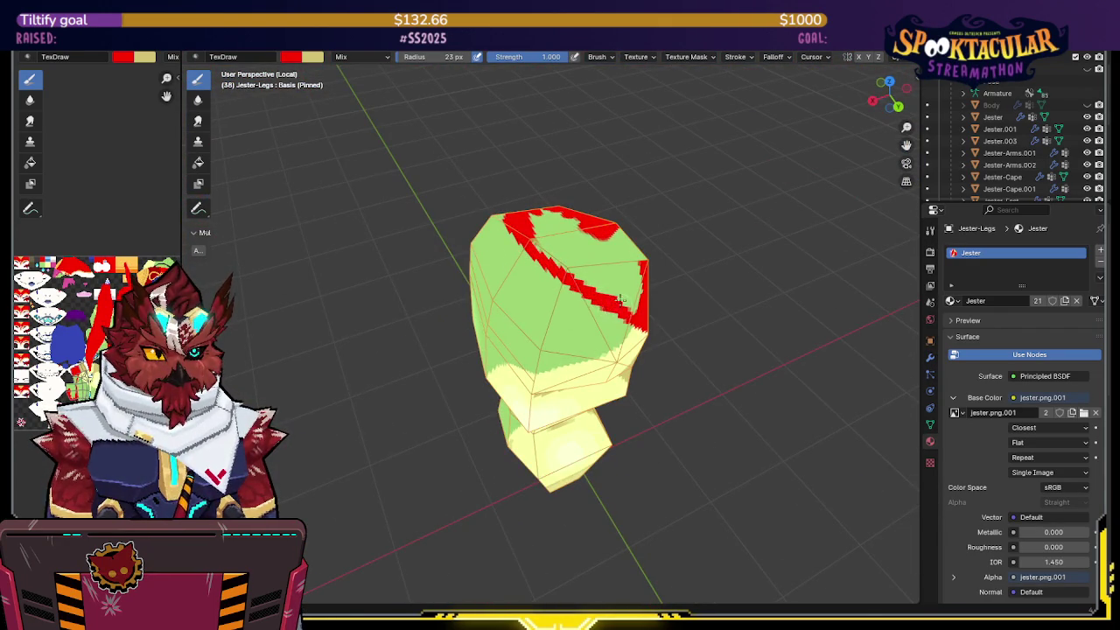
{"action": "middle_click_drag", "start_coordinate": [620, 298], "coordinate": [602, 311]}
{"action": "mouse_move", "coordinate": [566, 273]}
{"action": "middle_mouse_down"}
{"action": "mouse_move", "coordinate": [530, 247]}
{"action": "mouse_move", "coordinate": [542, 245]}
{"action": "middle_mouse_up"}
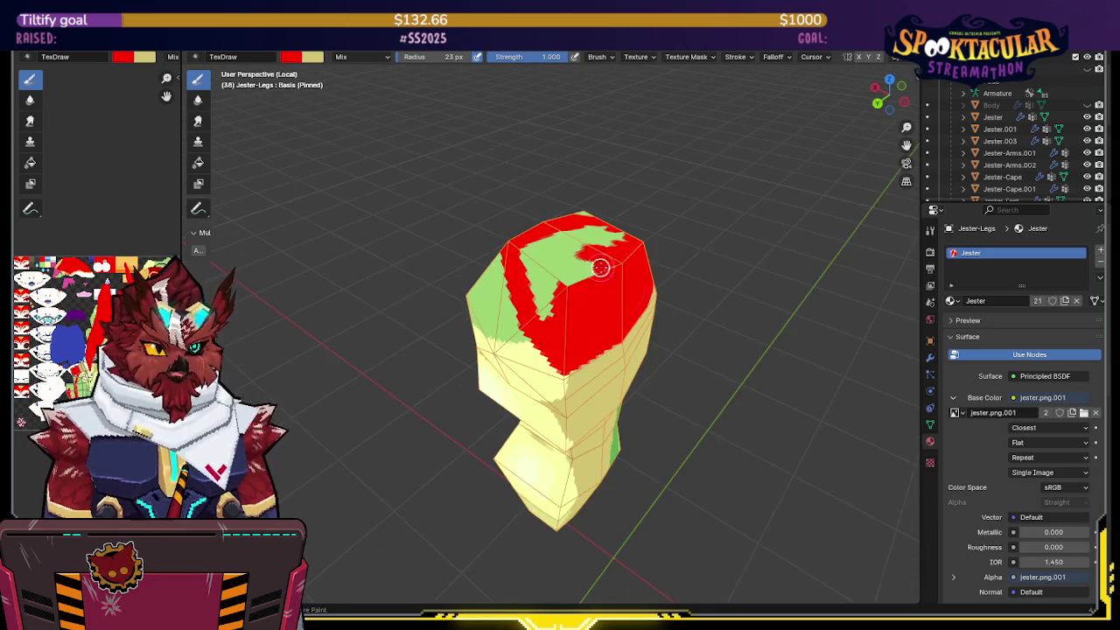
{"action": "mouse_move", "coordinate": [545, 302]}
{"action": "middle_mouse_down"}
{"action": "mouse_move", "coordinate": [536, 278]}
{"action": "mouse_move", "coordinate": [561, 255]}
{"action": "middle_mouse_up"}
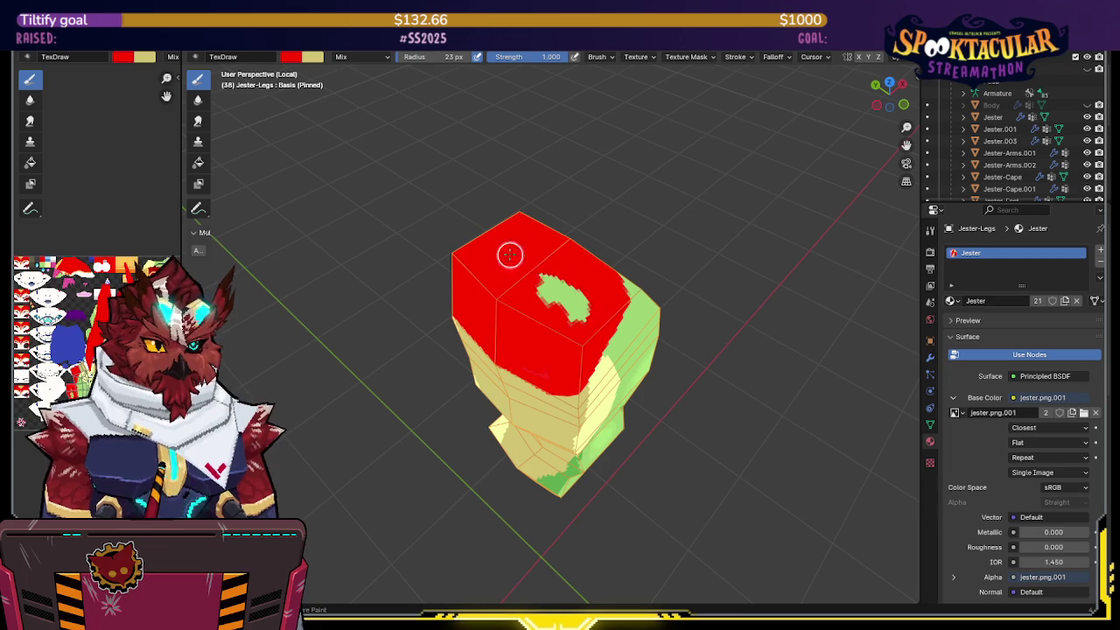
{"action": "mouse_move", "coordinate": [549, 311]}
{"action": "middle_mouse_down"}
{"action": "mouse_move", "coordinate": [517, 243]}
{"action": "mouse_move", "coordinate": [567, 274]}
{"action": "mouse_move", "coordinate": [511, 262]}
{"action": "mouse_move", "coordinate": [547, 253]}
{"action": "mouse_move", "coordinate": [567, 66]}
{"action": "mouse_move", "coordinate": [574, 243]}
{"action": "mouse_move", "coordinate": [560, 300]}
{"action": "mouse_move", "coordinate": [593, 288]}
{"action": "middle_mouse_up"}
{"action": "key", "text": "KP_Divide"}
{"action": "scroll", "coordinate": [575, 243], "scroll_direction": "up", "scroll_amount": 3}
Step: Isolate the leg and sample pale yellow, green and red from it as paint colours
{"action": "key", "text": "s"}
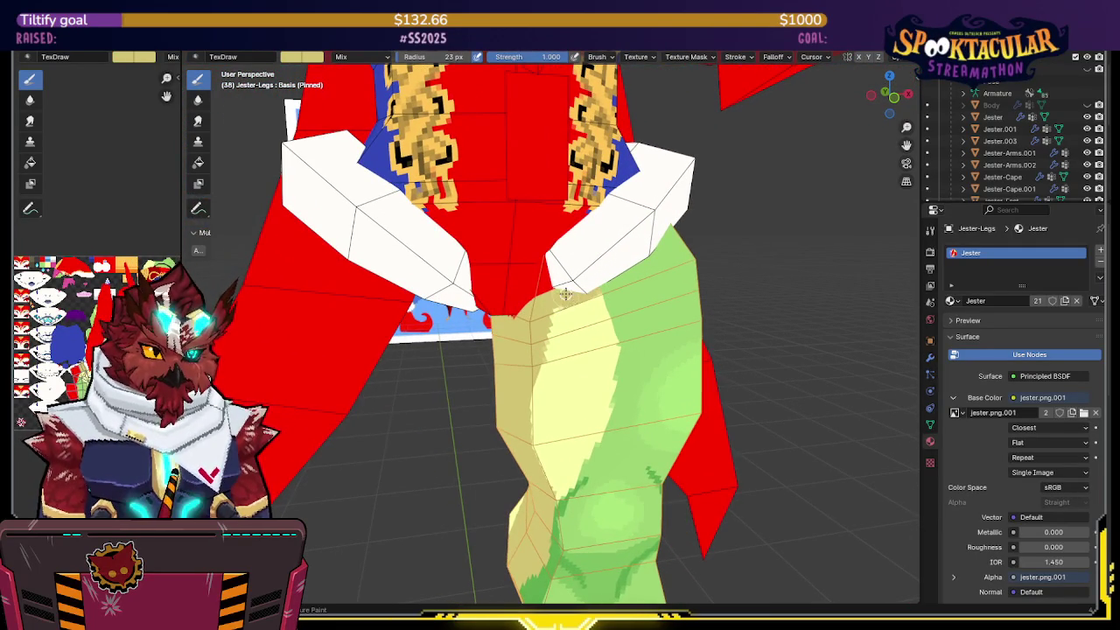
{"action": "key", "text": "KP_Divide"}
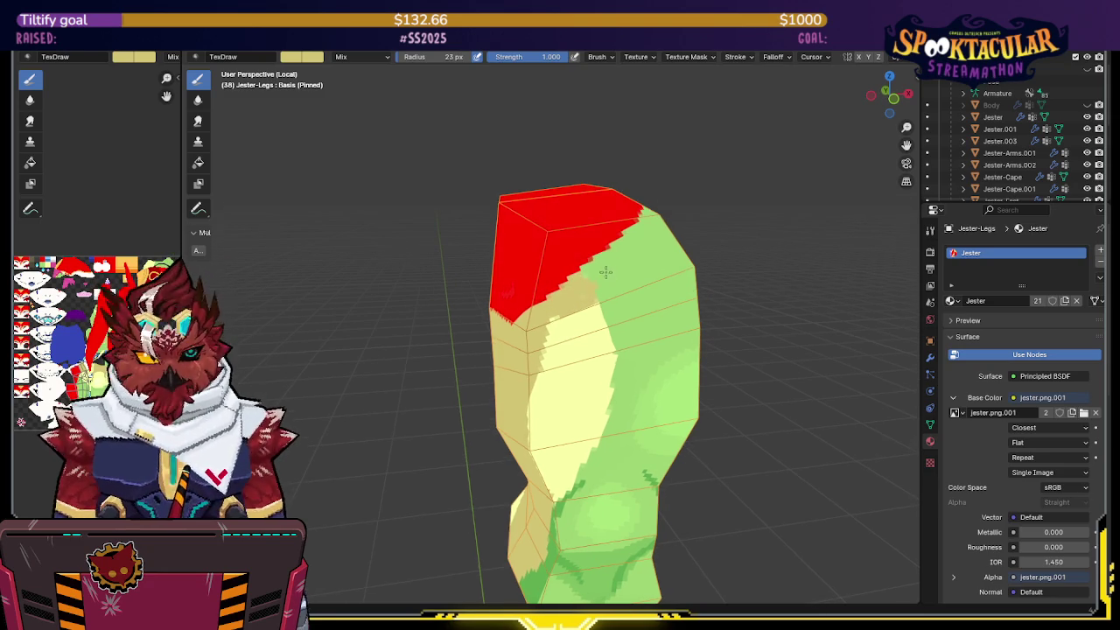
{"action": "mouse_move", "coordinate": [536, 495]}
{"action": "middle_mouse_down"}
{"action": "mouse_move", "coordinate": [633, 370]}
{"action": "mouse_move", "coordinate": [515, 370]}
{"action": "mouse_move", "coordinate": [475, 320]}
{"action": "middle_mouse_up"}
{"action": "key", "text": "s"}
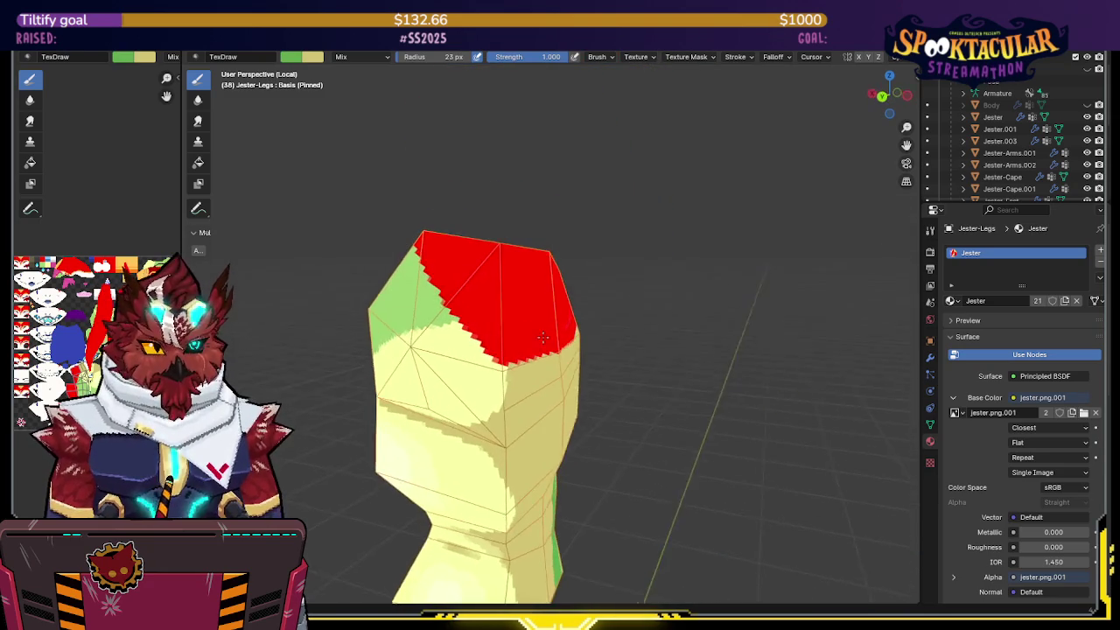
{"action": "key", "text": "x"}
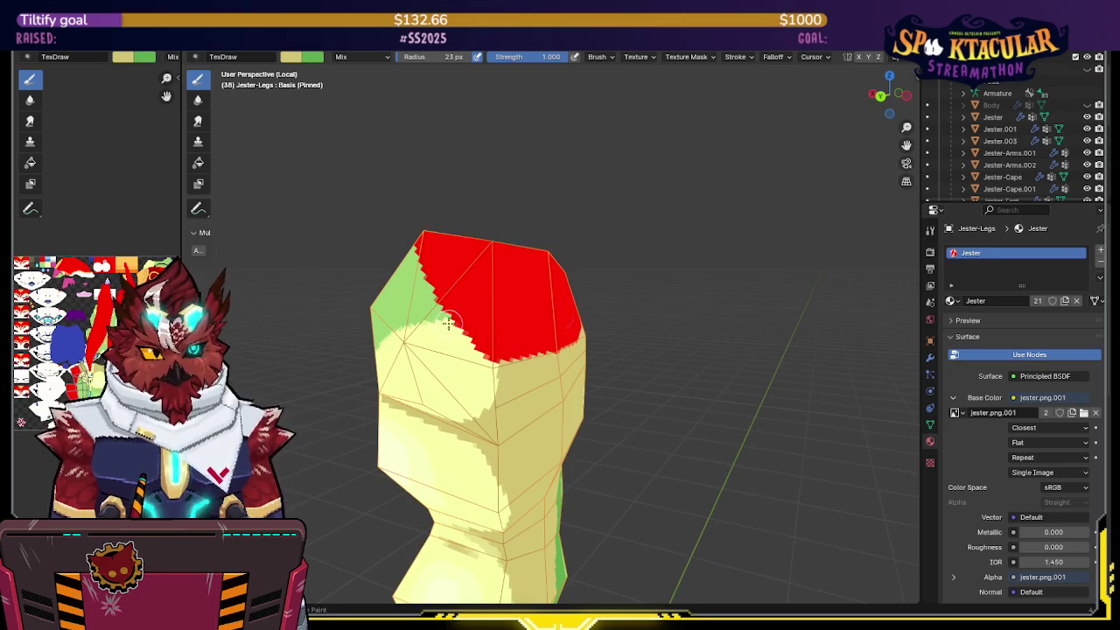
{"action": "mouse_move", "coordinate": [465, 293]}
{"action": "middle_mouse_down"}
{"action": "mouse_move", "coordinate": [513, 325]}
{"action": "mouse_move", "coordinate": [519, 360]}
{"action": "middle_mouse_up"}
{"action": "key", "text": "x"}
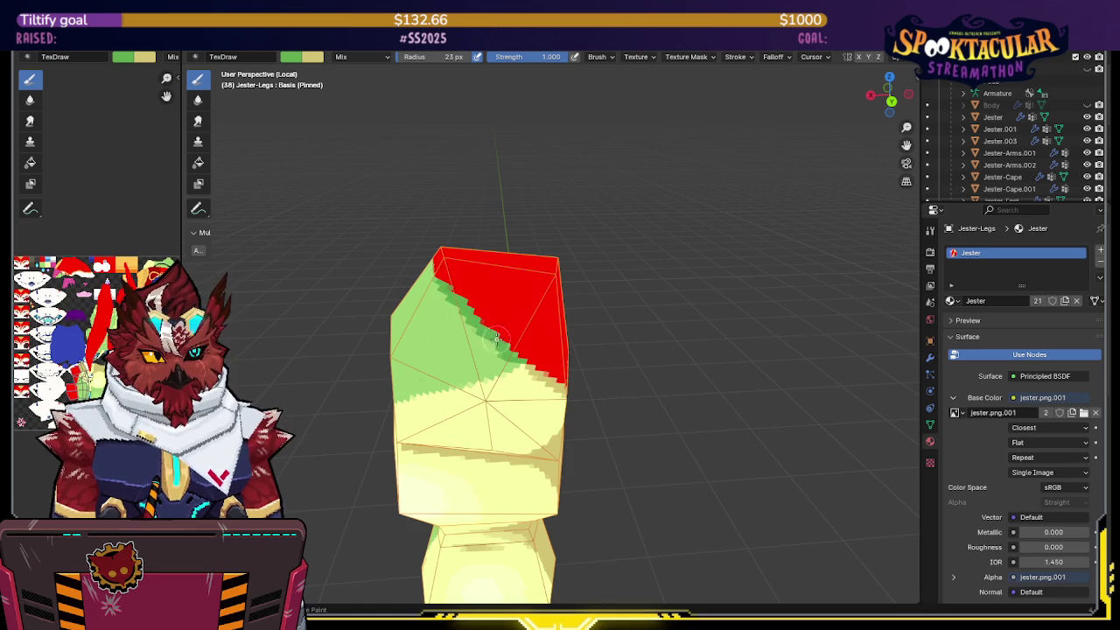
{"action": "key", "text": "x"}
{"action": "key", "text": "s"}
{"action": "key", "text": "x"}
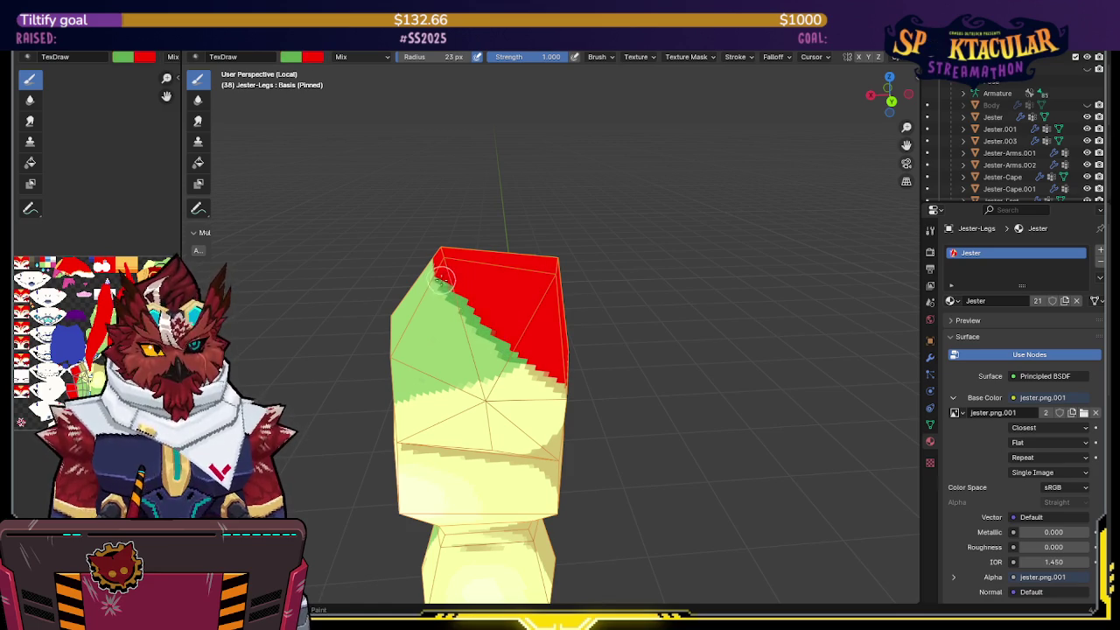
Step: Paint a darker green strip along the red border, then return to the full jester
{"action": "middle_click_drag", "start_coordinate": [496, 342], "coordinate": [593, 325]}
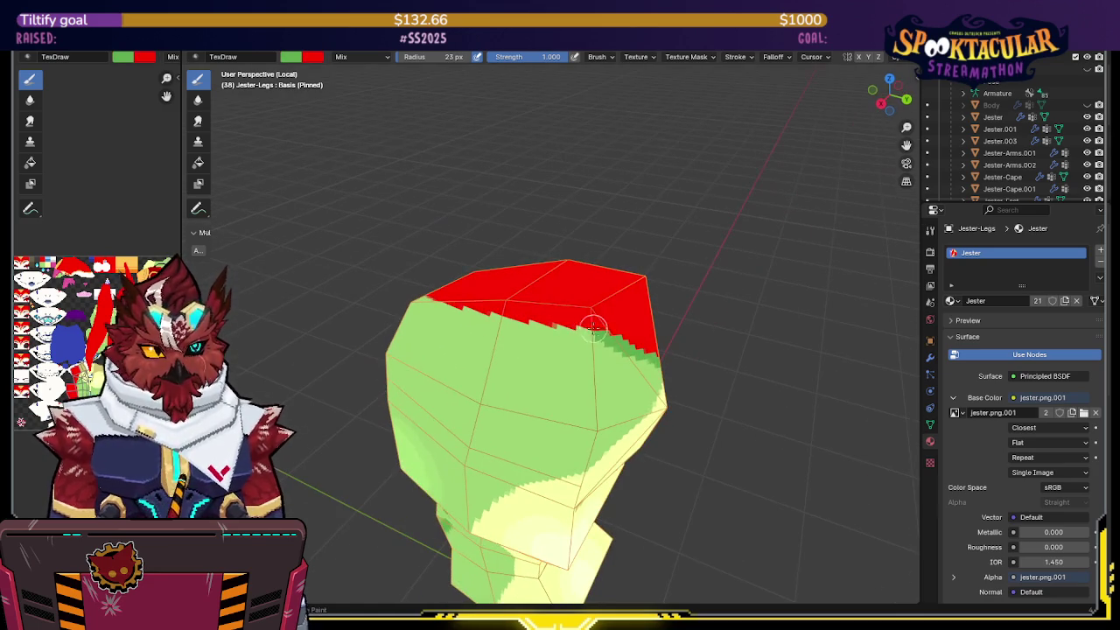
{"action": "left_click_drag", "start_coordinate": [593, 335], "coordinate": [493, 317]}
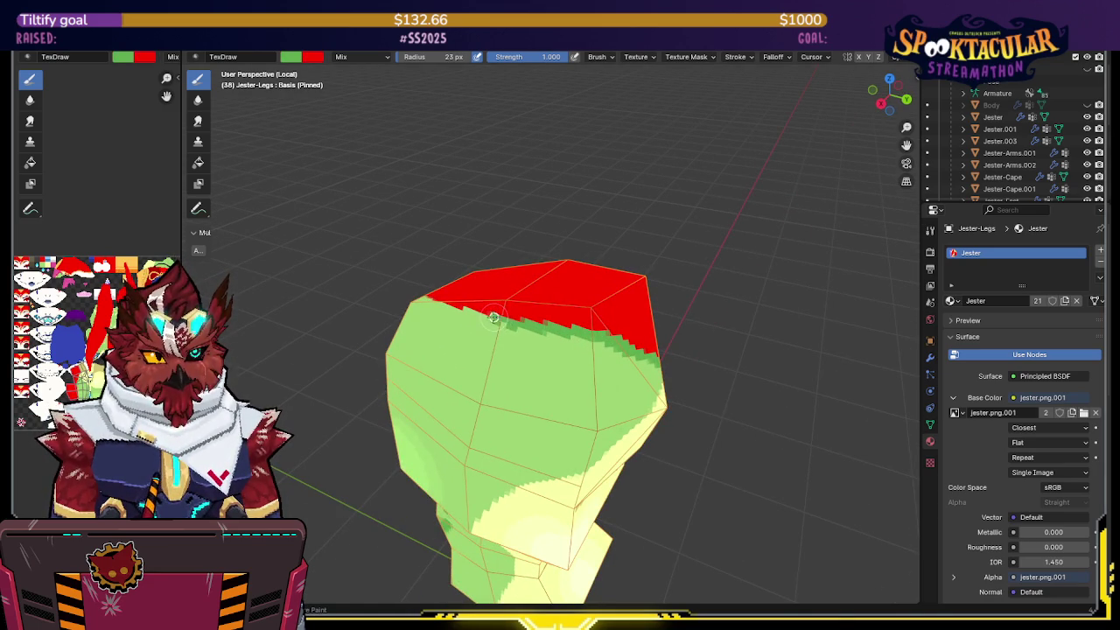
{"action": "mouse_move", "coordinate": [500, 320]}
{"action": "middle_mouse_down"}
{"action": "mouse_move", "coordinate": [601, 321]}
{"action": "mouse_move", "coordinate": [623, 309]}
{"action": "middle_mouse_up"}
{"action": "left_click_drag", "start_coordinate": [633, 305], "coordinate": [599, 329]}
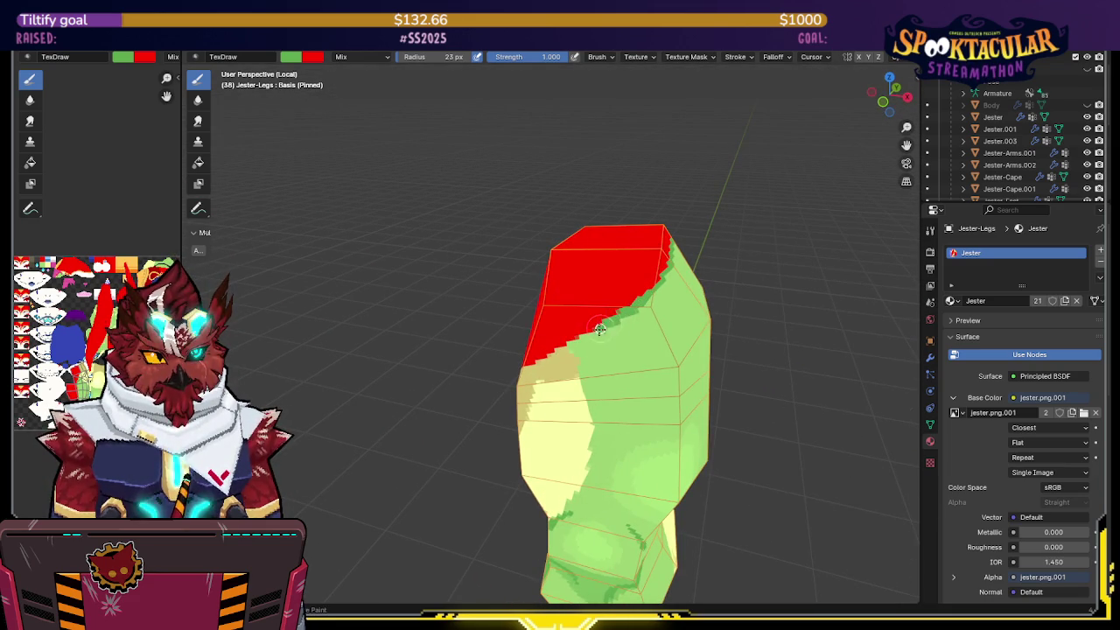
{"action": "mouse_move", "coordinate": [573, 343]}
{"action": "middle_mouse_down"}
{"action": "mouse_move", "coordinate": [595, 328]}
{"action": "mouse_move", "coordinate": [583, 312]}
{"action": "middle_mouse_up"}
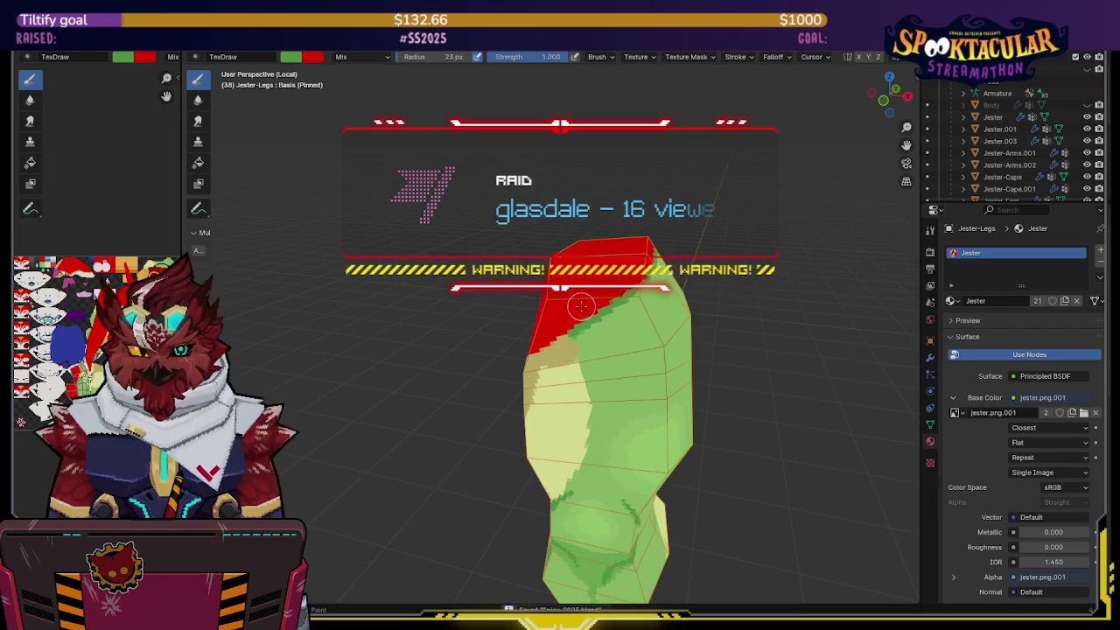
{"action": "key", "text": "KP_Divide"}
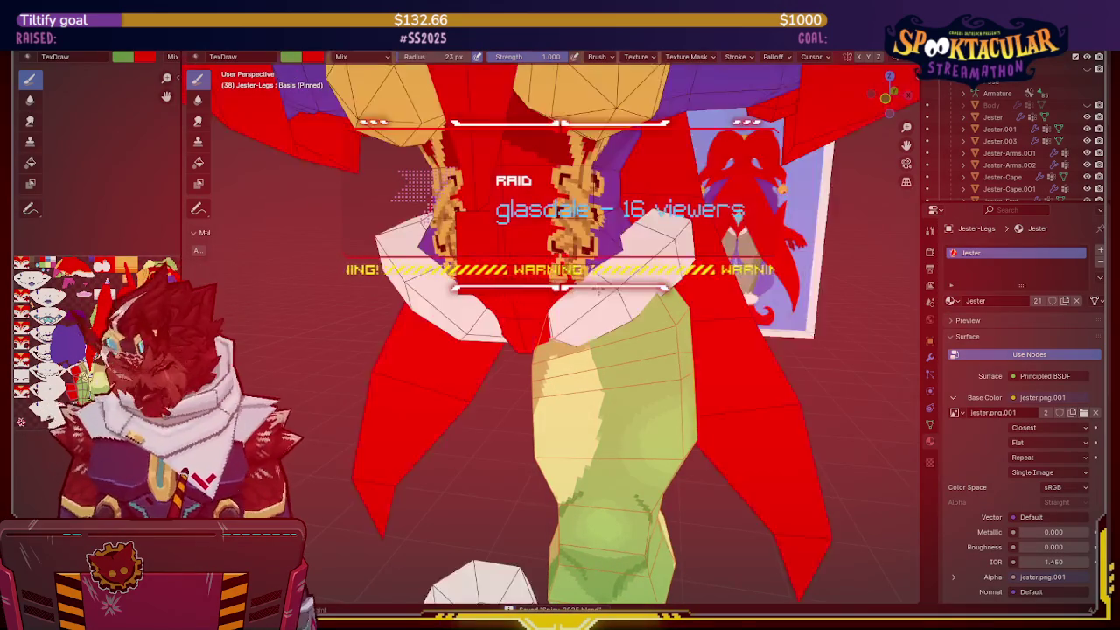
{"action": "key", "text": "KP_Divide"}
{"action": "key", "text": "KP_Divide"}
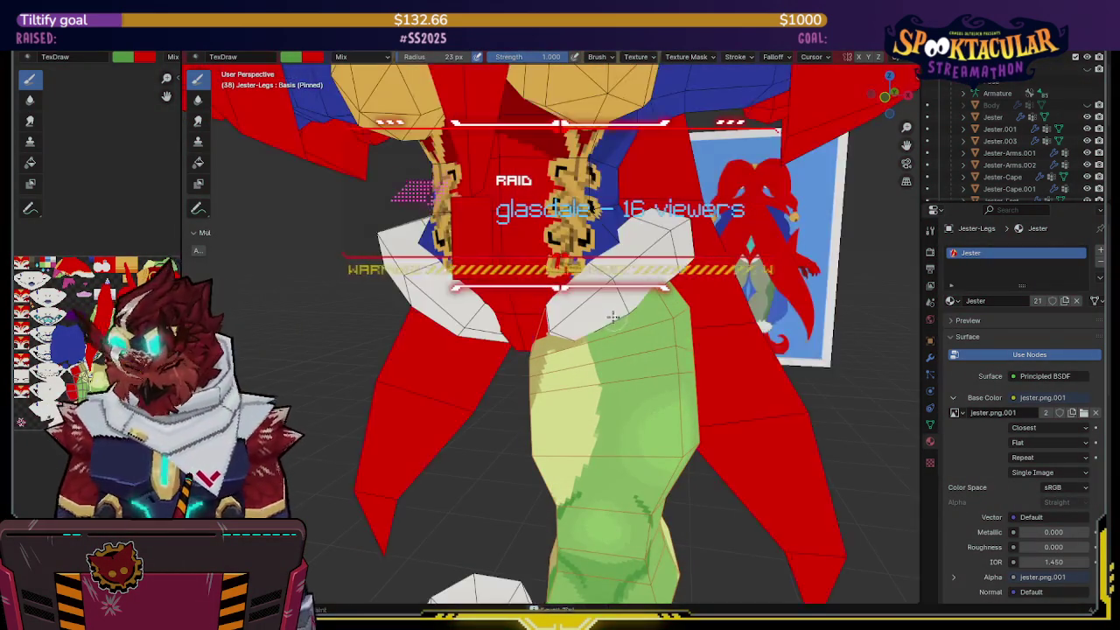
{"action": "middle_click_drag", "start_coordinate": [613, 317], "coordinate": [639, 292]}
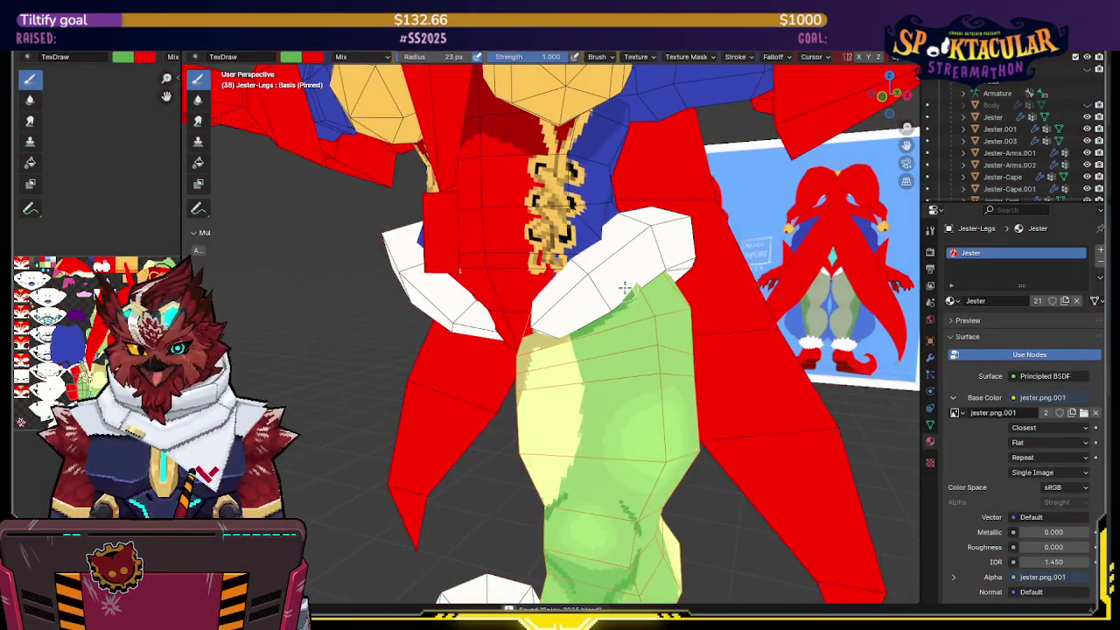
{"action": "mouse_move", "coordinate": [625, 288]}
{"action": "middle_mouse_down"}
{"action": "mouse_move", "coordinate": [639, 268]}
{"action": "mouse_move", "coordinate": [607, 327]}
{"action": "middle_mouse_up"}
{"action": "mouse_move", "coordinate": [638, 291]}
{"action": "middle_mouse_down"}
{"action": "mouse_move", "coordinate": [620, 266]}
{"action": "mouse_move", "coordinate": [532, 332]}
{"action": "middle_mouse_up"}
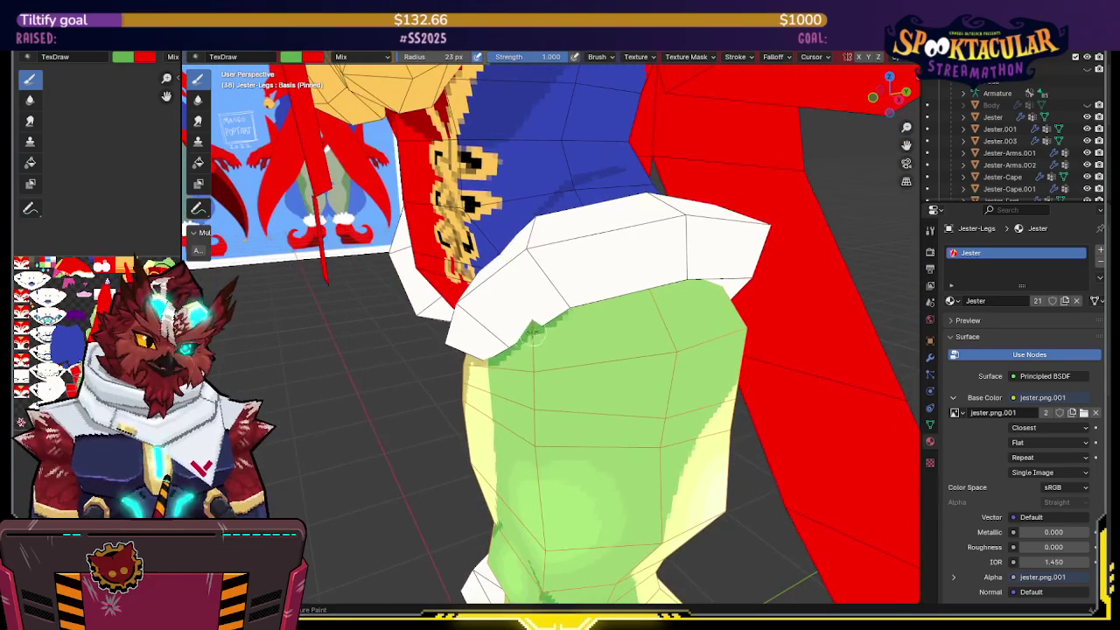
{"action": "middle_click_drag", "start_coordinate": [622, 288], "coordinate": [495, 267]}
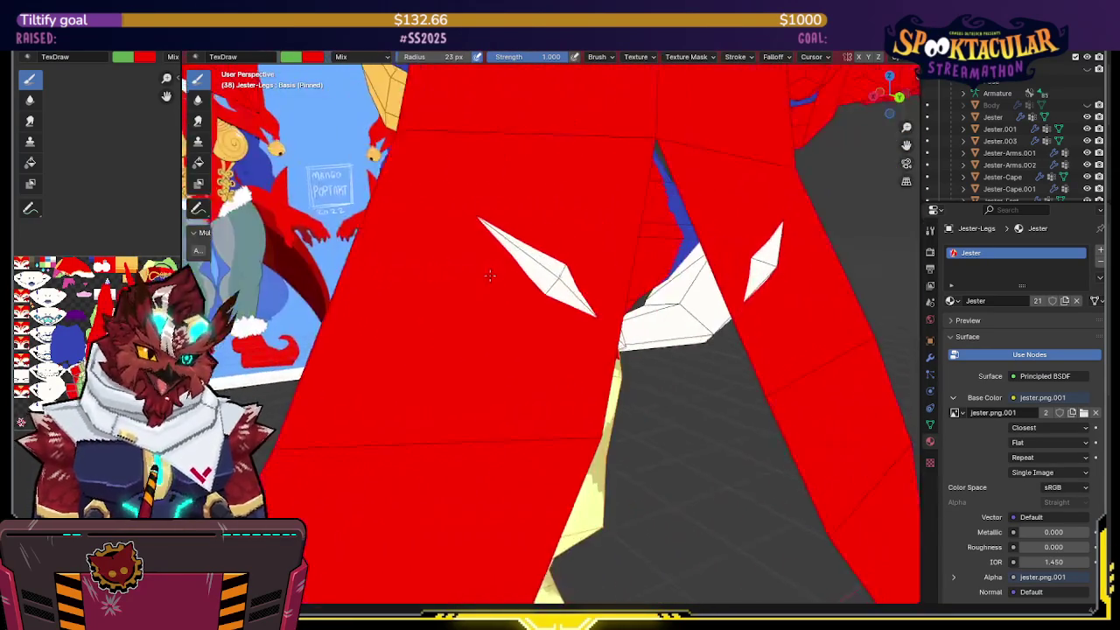
{"action": "key", "text": "KP_Divide"}
{"action": "key", "text": "KP_Divide"}
{"action": "key", "text": "KP_Divide"}
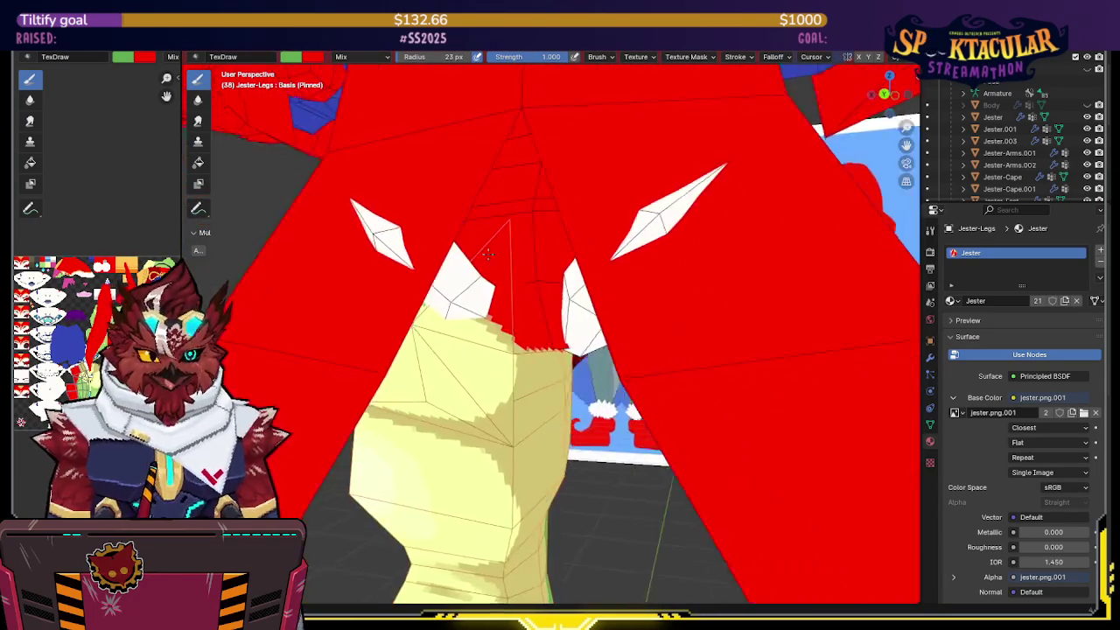
{"action": "key", "text": "KP_Divide"}
{"action": "scroll", "coordinate": [962, 144], "scroll_direction": "down", "scroll_amount": 3}
{"action": "left_click", "coordinate": [997, 156]}
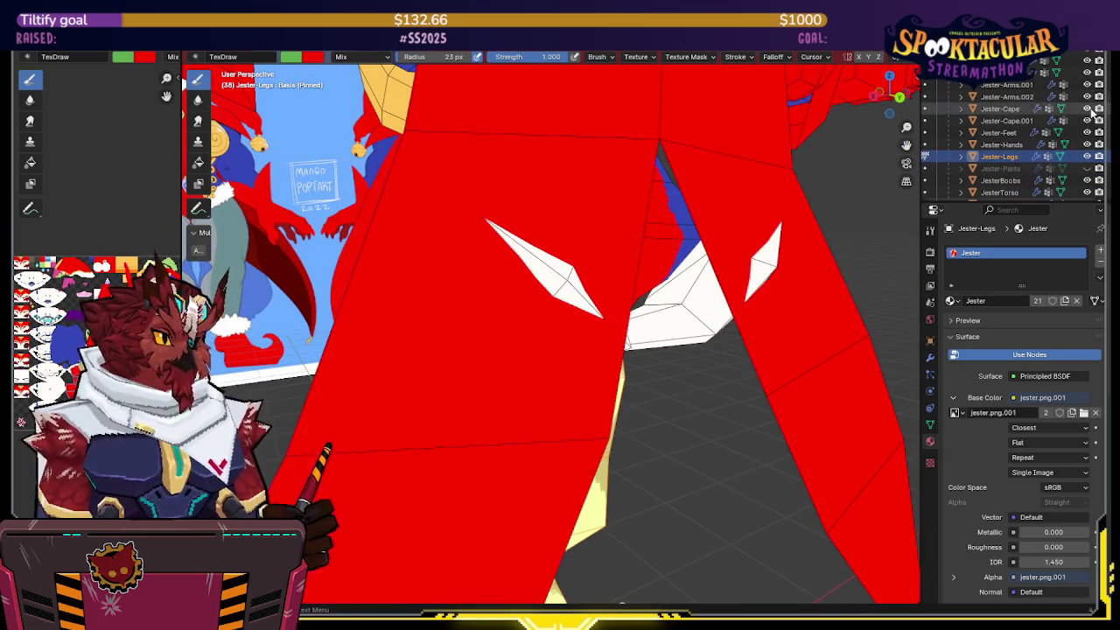
{"action": "key", "text": "KP_Decimal"}
{"action": "middle_click_drag", "start_coordinate": [615, 306], "coordinate": [600, 351]}
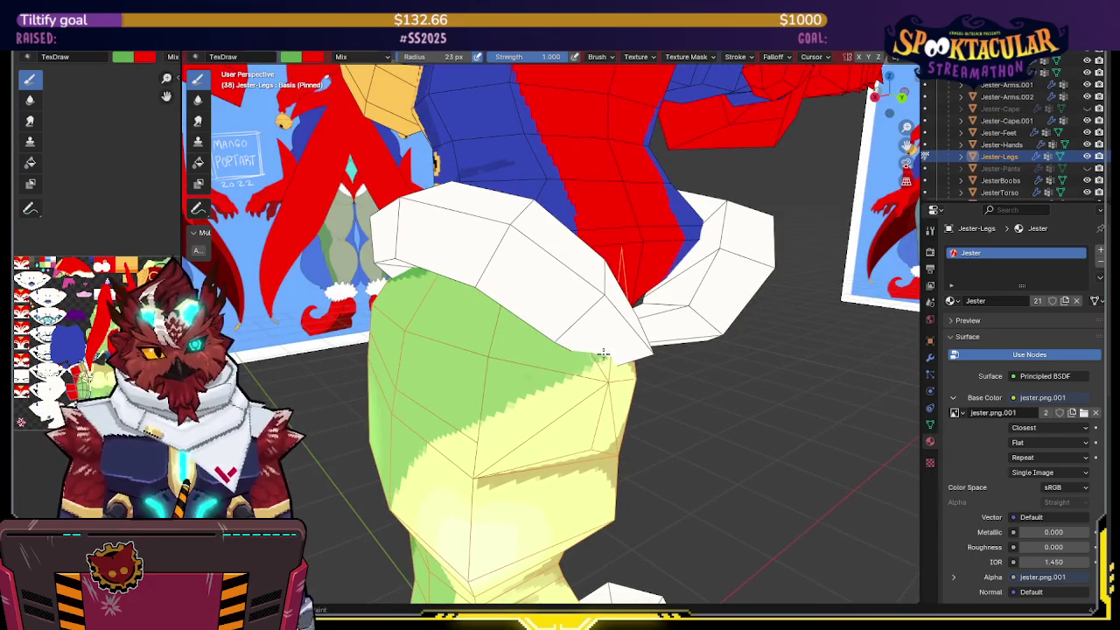
{"action": "middle_click_drag", "start_coordinate": [531, 320], "coordinate": [590, 315]}
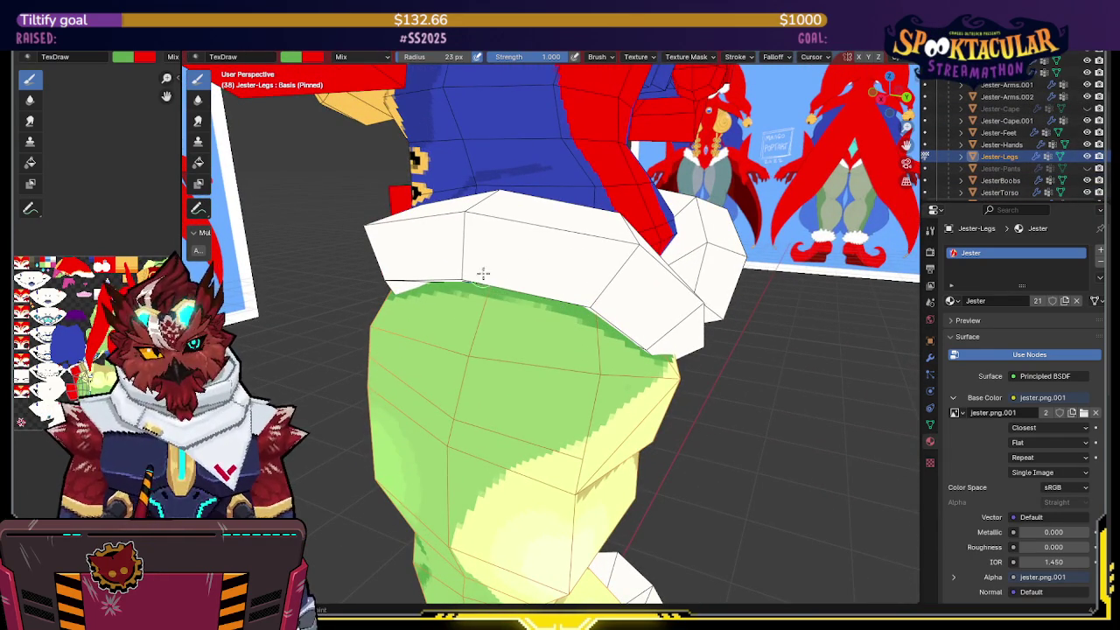
{"action": "middle_click_drag", "start_coordinate": [484, 293], "coordinate": [498, 326]}
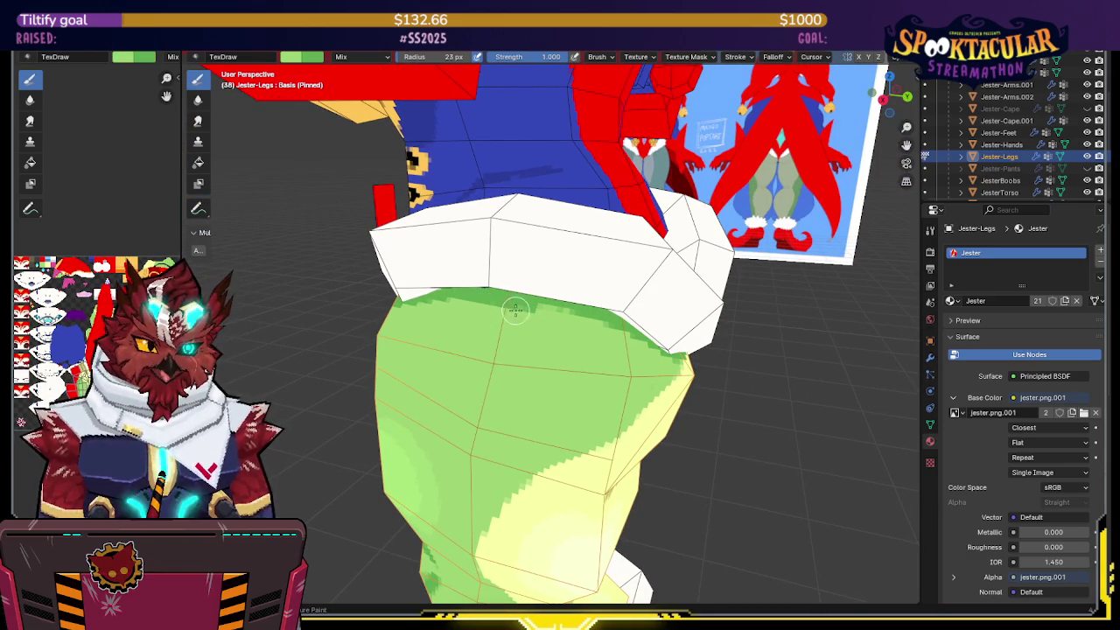
{"action": "mouse_move", "coordinate": [538, 315]}
{"action": "middle_mouse_down"}
{"action": "mouse_move", "coordinate": [523, 295]}
{"action": "mouse_move", "coordinate": [541, 302]}
{"action": "middle_mouse_up"}
Step: Isolate the leg mesh in local view and orbit around its red top
{"action": "key", "text": "KP_Divide"}
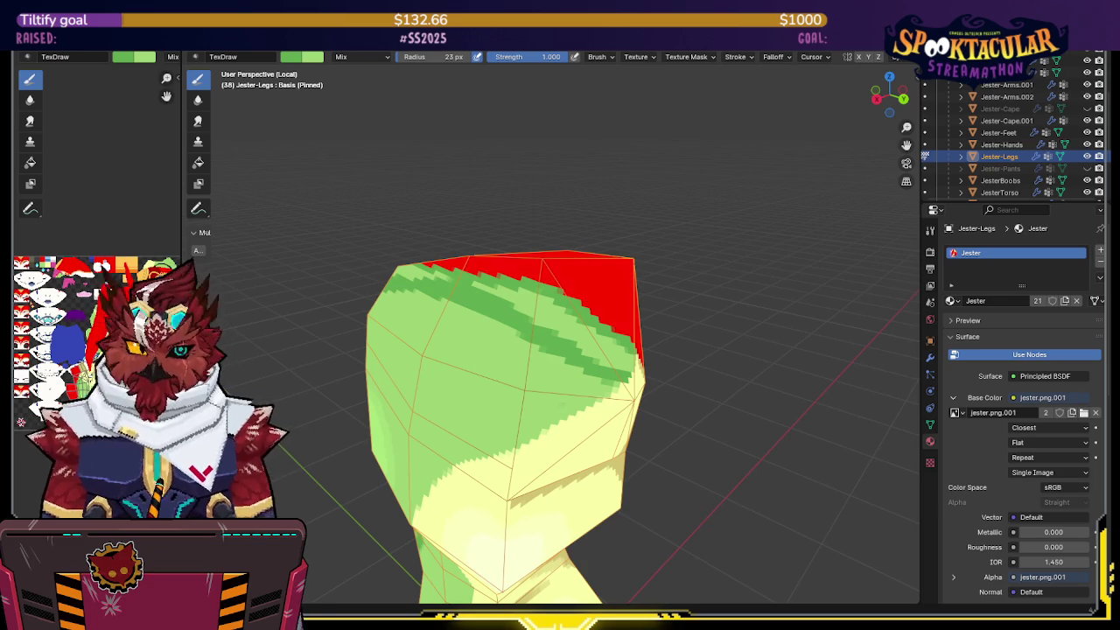
{"action": "middle_click_drag", "start_coordinate": [495, 354], "coordinate": [504, 357]}
{"action": "middle_click_drag", "start_coordinate": [675, 242], "coordinate": [681, 253]}
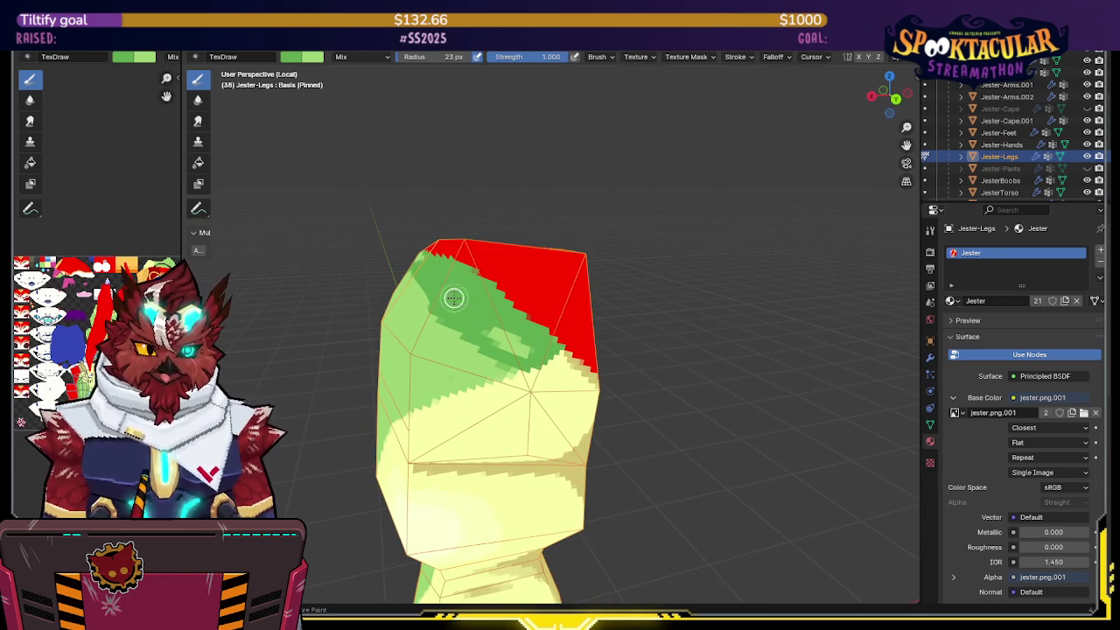
{"action": "middle_click_drag", "start_coordinate": [503, 342], "coordinate": [664, 295]}
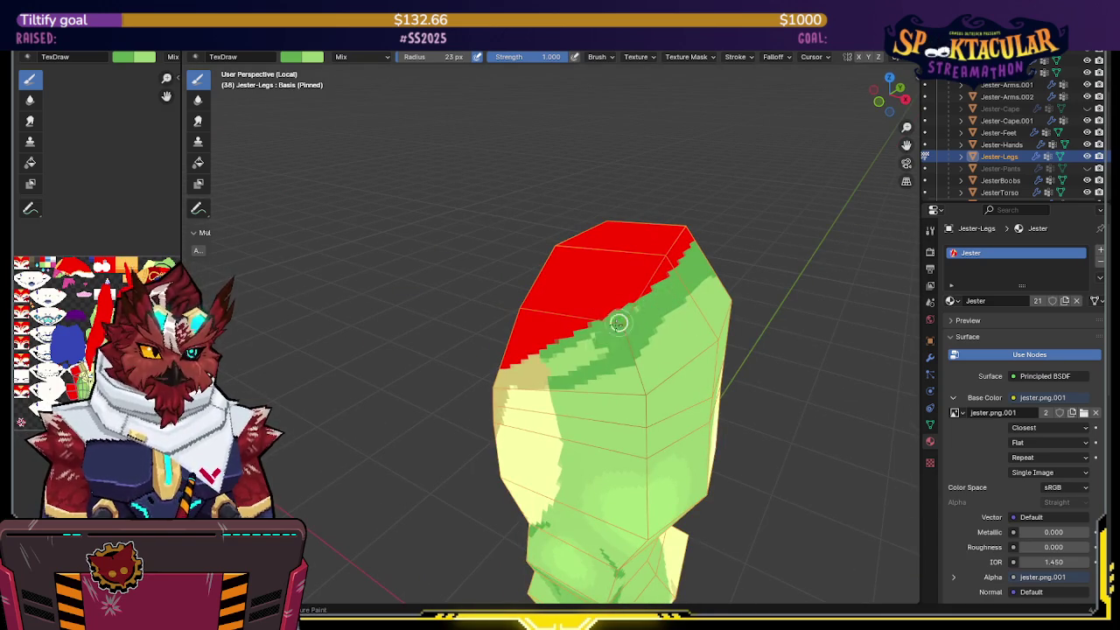
{"action": "middle_click_drag", "start_coordinate": [619, 323], "coordinate": [610, 327]}
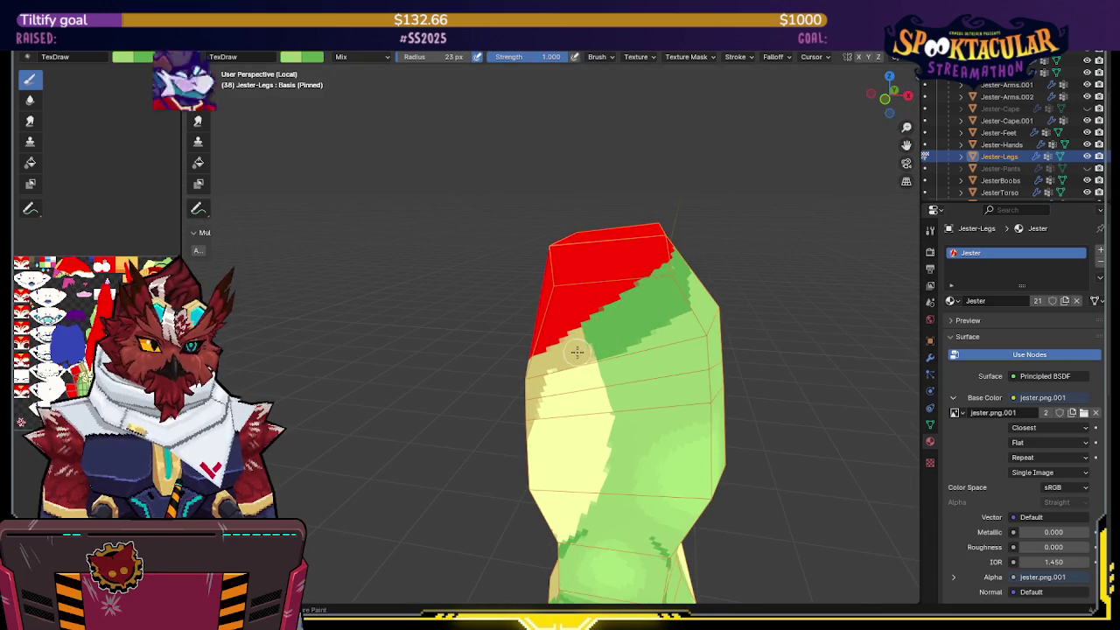
{"action": "middle_click_drag", "start_coordinate": [606, 338], "coordinate": [583, 346]}
Step: Sample the pale yellow leg colour and check the painted leg from several sides
{"action": "key", "text": "s"}
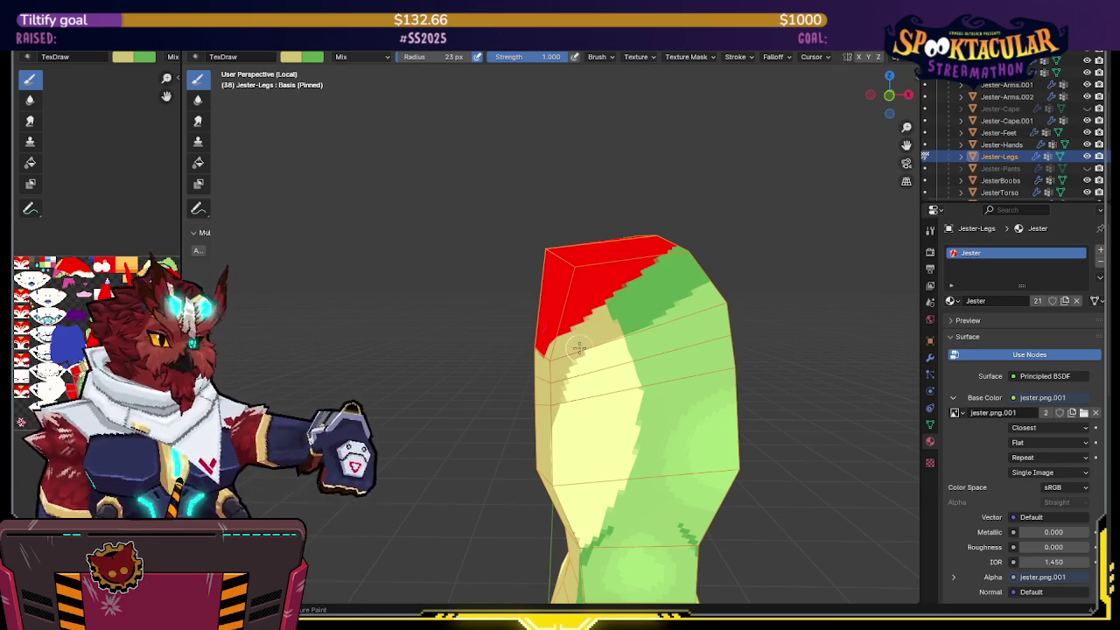
{"action": "middle_click_drag", "start_coordinate": [602, 335], "coordinate": [604, 326]}
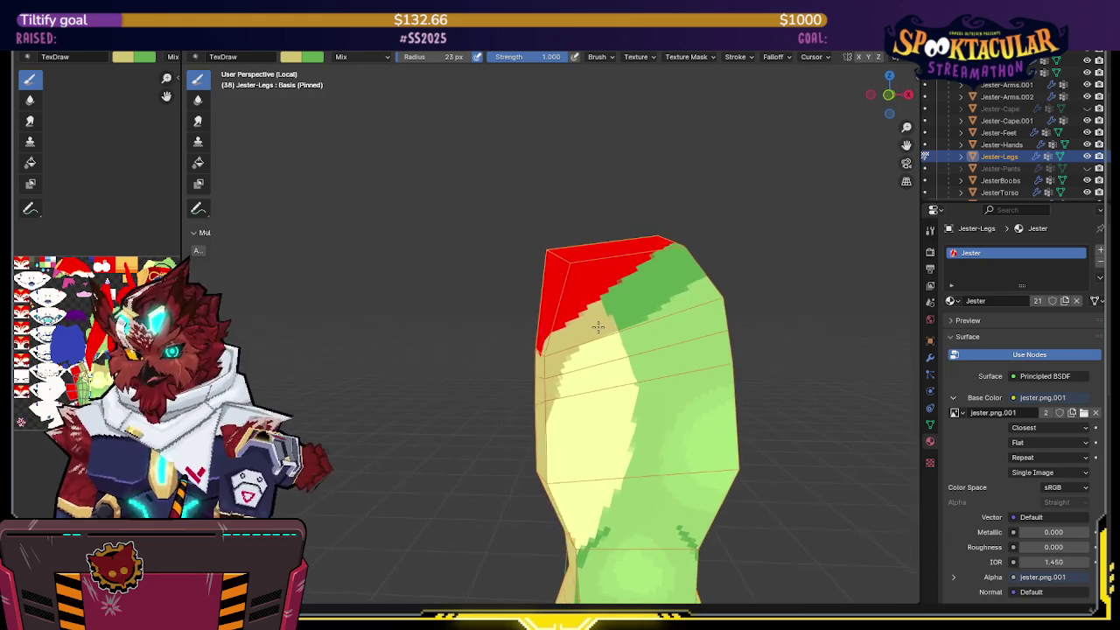
{"action": "middle_click_drag", "start_coordinate": [604, 326], "coordinate": [647, 325]}
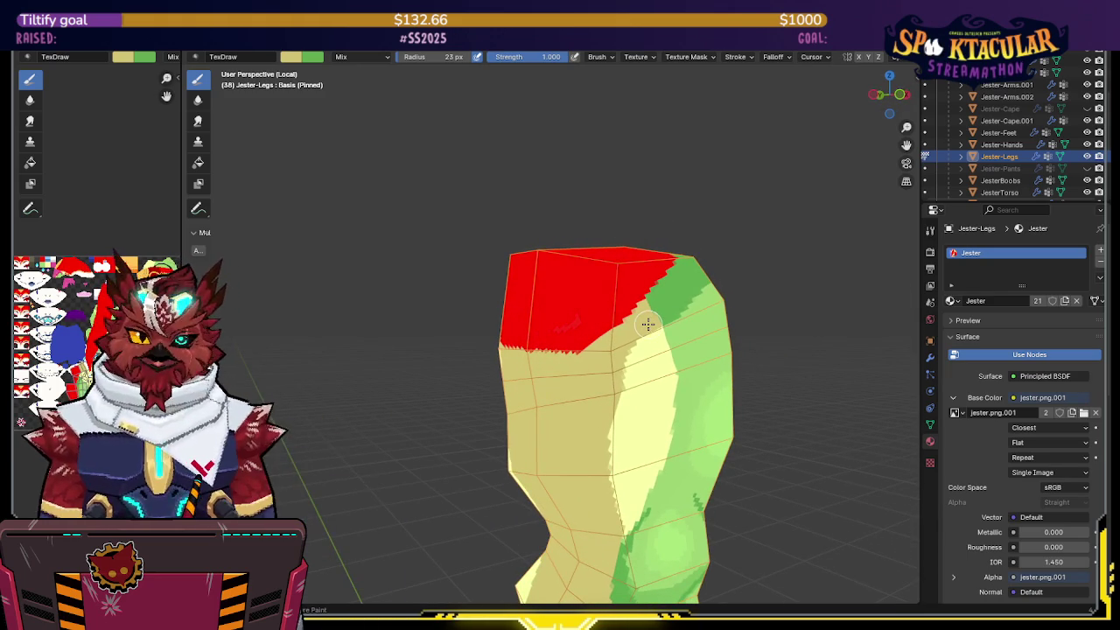
{"action": "mouse_move", "coordinate": [498, 269]}
{"action": "middle_mouse_down"}
{"action": "mouse_move", "coordinate": [587, 288]}
{"action": "mouse_move", "coordinate": [624, 315]}
{"action": "mouse_move", "coordinate": [622, 327]}
{"action": "mouse_move", "coordinate": [583, 302]}
{"action": "mouse_move", "coordinate": [598, 271]}
{"action": "mouse_move", "coordinate": [519, 180]}
{"action": "mouse_move", "coordinate": [521, 215]}
{"action": "mouse_move", "coordinate": [589, 224]}
{"action": "mouse_move", "coordinate": [569, 244]}
{"action": "mouse_move", "coordinate": [573, 197]}
{"action": "mouse_move", "coordinate": [496, 213]}
{"action": "mouse_move", "coordinate": [498, 200]}
{"action": "mouse_move", "coordinate": [472, 185]}
{"action": "mouse_move", "coordinate": [452, 221]}
{"action": "mouse_move", "coordinate": [498, 201]}
{"action": "mouse_move", "coordinate": [627, 266]}
{"action": "mouse_move", "coordinate": [755, 245]}
{"action": "mouse_move", "coordinate": [615, 300]}
{"action": "middle_mouse_up"}
Step: Leave local view, show Jester-Pants in front view, and hide the painted Jester-Legs
{"action": "key", "text": "KP_Divide"}
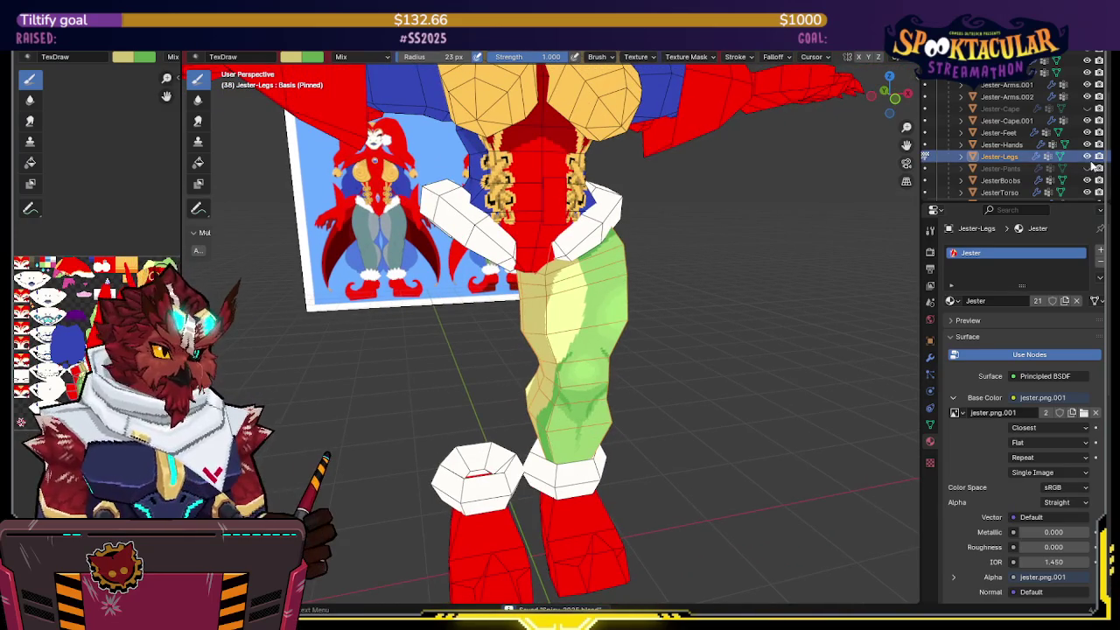
{"action": "left_click", "coordinate": [1088, 168]}
{"action": "mouse_move", "coordinate": [665, 184]}
{"action": "middle_mouse_down"}
{"action": "mouse_move", "coordinate": [595, 178]}
{"action": "mouse_move", "coordinate": [713, 215]}
{"action": "mouse_move", "coordinate": [701, 170]}
{"action": "mouse_move", "coordinate": [584, 206]}
{"action": "middle_mouse_up"}
{"action": "key", "text": "KP_1"}
{"action": "mouse_move", "coordinate": [478, 254]}
{"action": "middle_mouse_down"}
{"action": "mouse_move", "coordinate": [504, 277]}
{"action": "mouse_move", "coordinate": [722, 264]}
{"action": "mouse_move", "coordinate": [714, 244]}
{"action": "middle_mouse_up"}
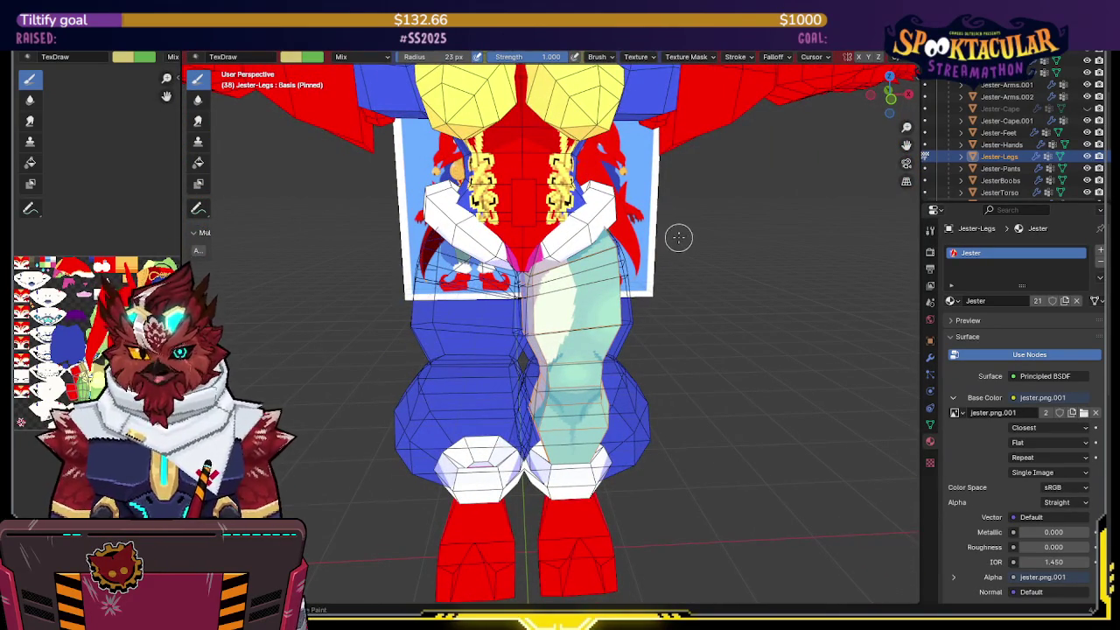
{"action": "left_click", "coordinate": [1086, 157]}
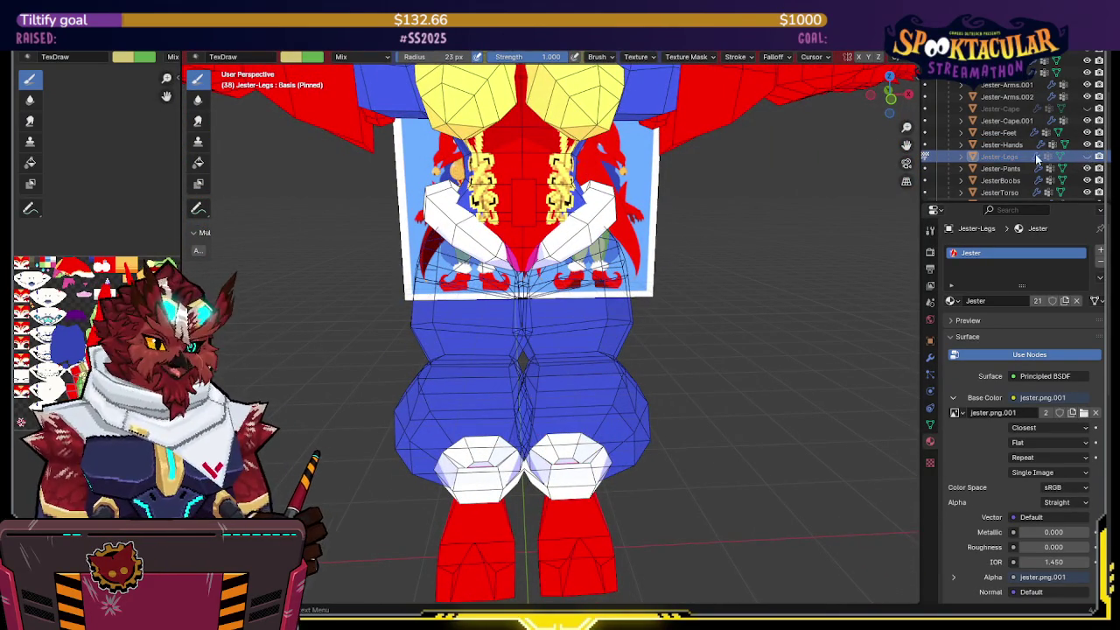
Step: Show Jester-Legs, hide Jester-Pants again, and zoom in close around the painted leg
{"action": "left_click", "coordinate": [1086, 156]}
{"action": "left_click", "coordinate": [1087, 168]}
{"action": "middle_click_drag", "start_coordinate": [490, 306], "coordinate": [628, 304]}
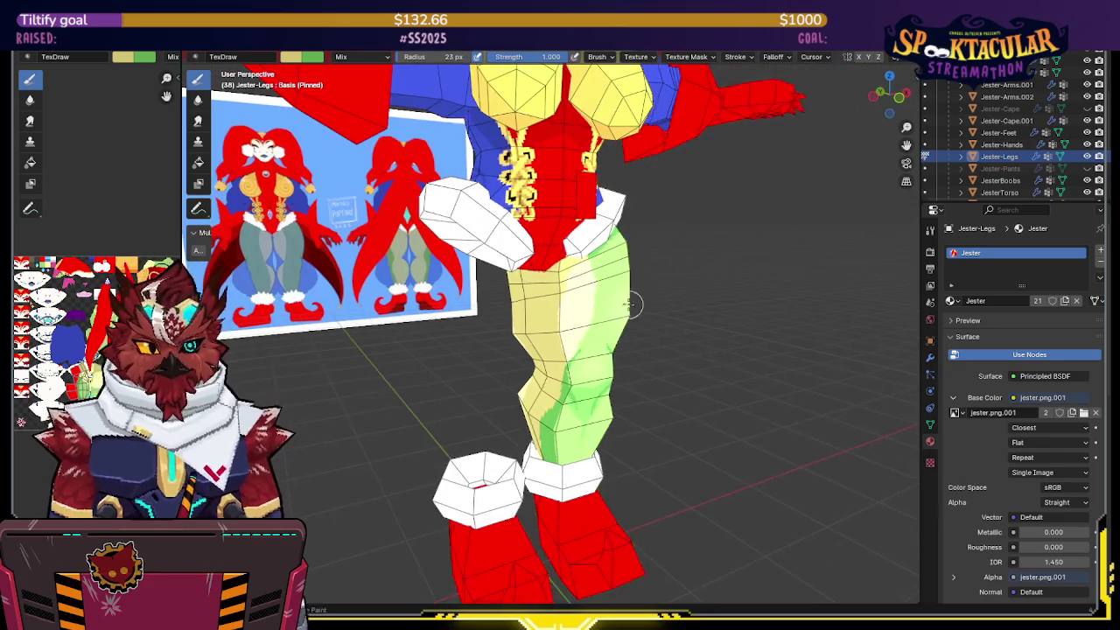
{"action": "scroll", "coordinate": [628, 304], "scroll_direction": "up", "scroll_amount": 3}
{"action": "mouse_move", "coordinate": [645, 262]}
{"action": "middle_mouse_down"}
{"action": "mouse_move", "coordinate": [647, 250]}
{"action": "mouse_move", "coordinate": [583, 208]}
{"action": "mouse_move", "coordinate": [607, 207]}
{"action": "mouse_move", "coordinate": [541, 219]}
{"action": "middle_mouse_up"}
{"action": "scroll", "coordinate": [648, 250], "scroll_direction": "up", "scroll_amount": 2}
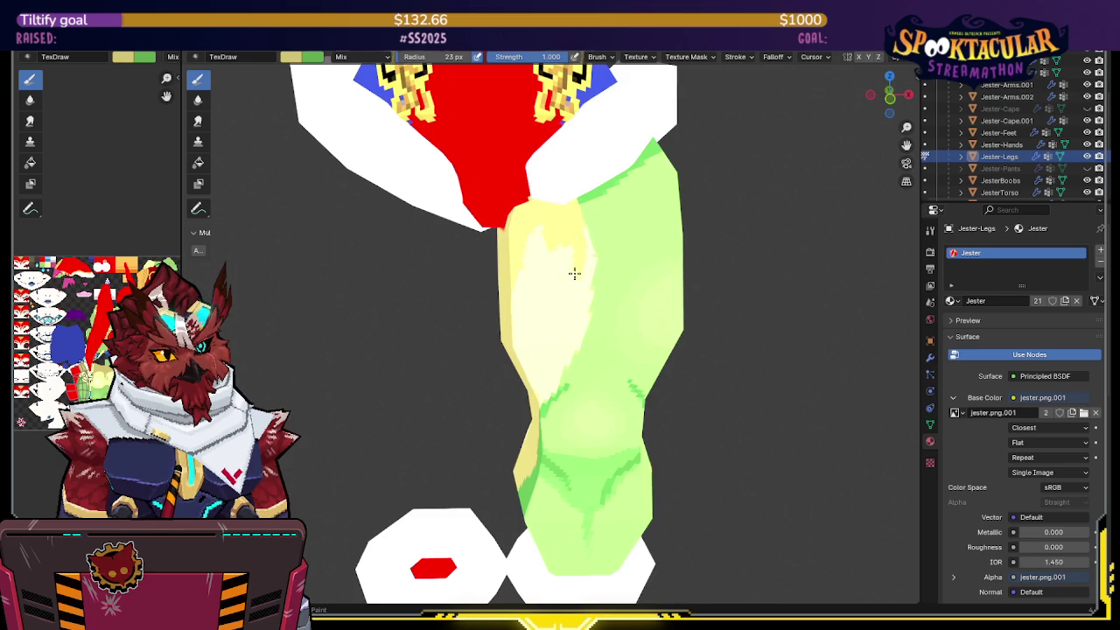
{"action": "middle_click_drag", "start_coordinate": [574, 274], "coordinate": [632, 232]}
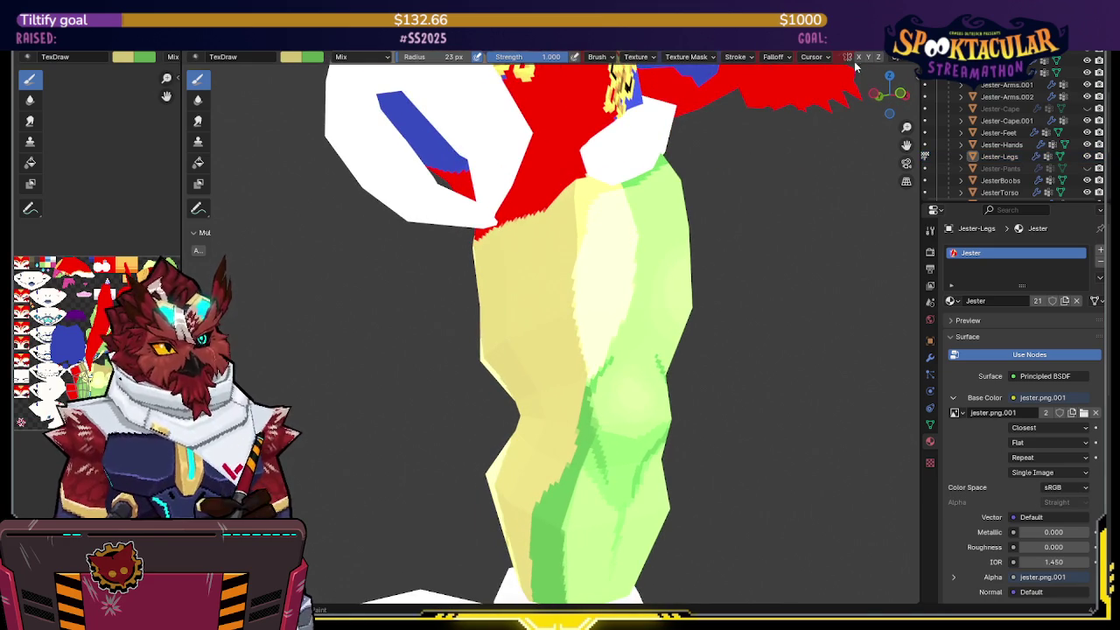
{"action": "middle_click_drag", "start_coordinate": [560, 214], "coordinate": [601, 213]}
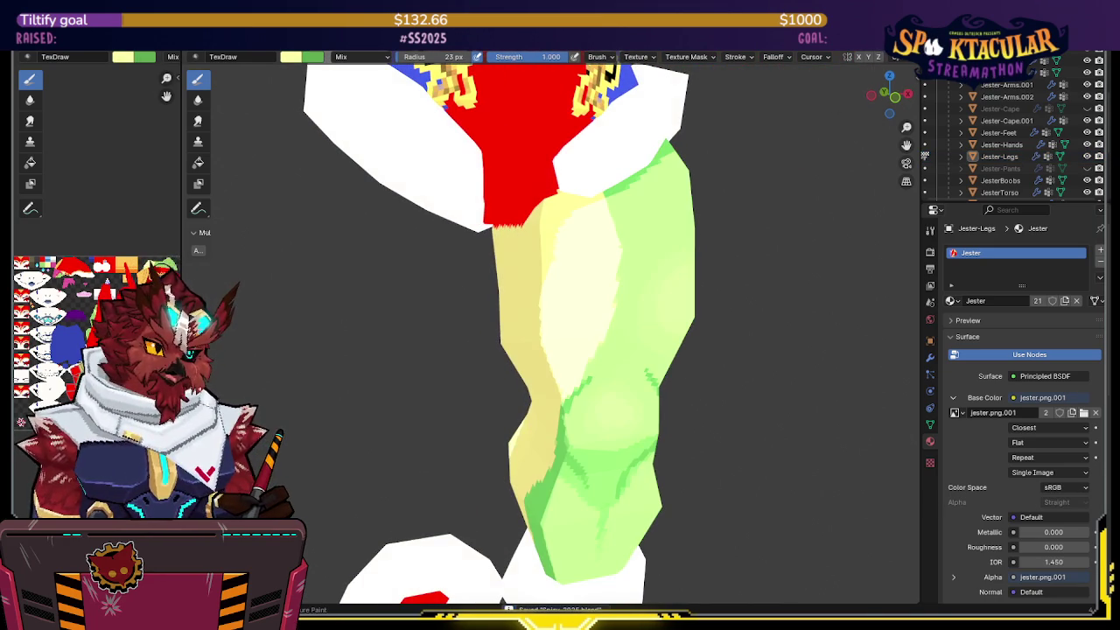
Step: Check the Viewport Shading popover, return to a front view, and turn overlays back on
{"action": "left_click", "coordinate": [908, 57]}
{"action": "mouse_move", "coordinate": [543, 350]}
{"action": "middle_mouse_down"}
{"action": "mouse_move", "coordinate": [603, 341]}
{"action": "mouse_move", "coordinate": [587, 235]}
{"action": "mouse_move", "coordinate": [575, 253]}
{"action": "mouse_move", "coordinate": [655, 237]}
{"action": "mouse_move", "coordinate": [609, 260]}
{"action": "mouse_move", "coordinate": [680, 234]}
{"action": "mouse_move", "coordinate": [677, 210]}
{"action": "mouse_move", "coordinate": [620, 253]}
{"action": "mouse_move", "coordinate": [597, 295]}
{"action": "middle_mouse_up"}
{"action": "scroll", "coordinate": [647, 175], "scroll_direction": "up", "scroll_amount": 4}
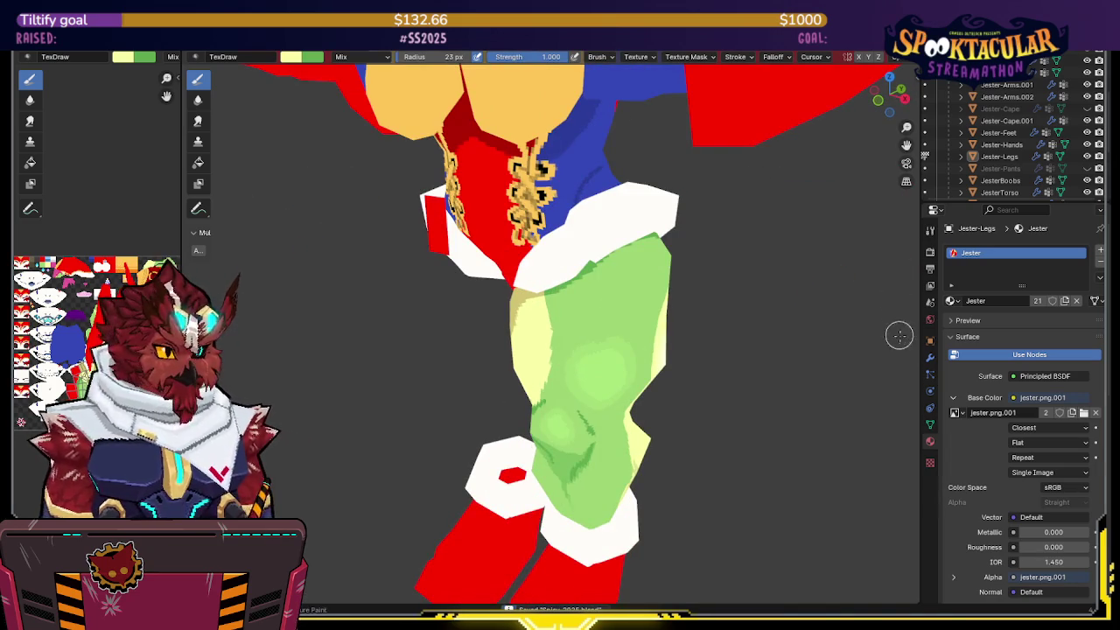
{"action": "scroll", "coordinate": [820, 339], "scroll_direction": "down", "scroll_amount": 2}
{"action": "middle_click_drag", "start_coordinate": [819, 338], "coordinate": [690, 332]}
{"action": "scroll", "coordinate": [674, 306], "scroll_direction": "down", "scroll_amount": 2}
{"action": "middle_click_drag", "start_coordinate": [657, 283], "coordinate": [645, 262]}
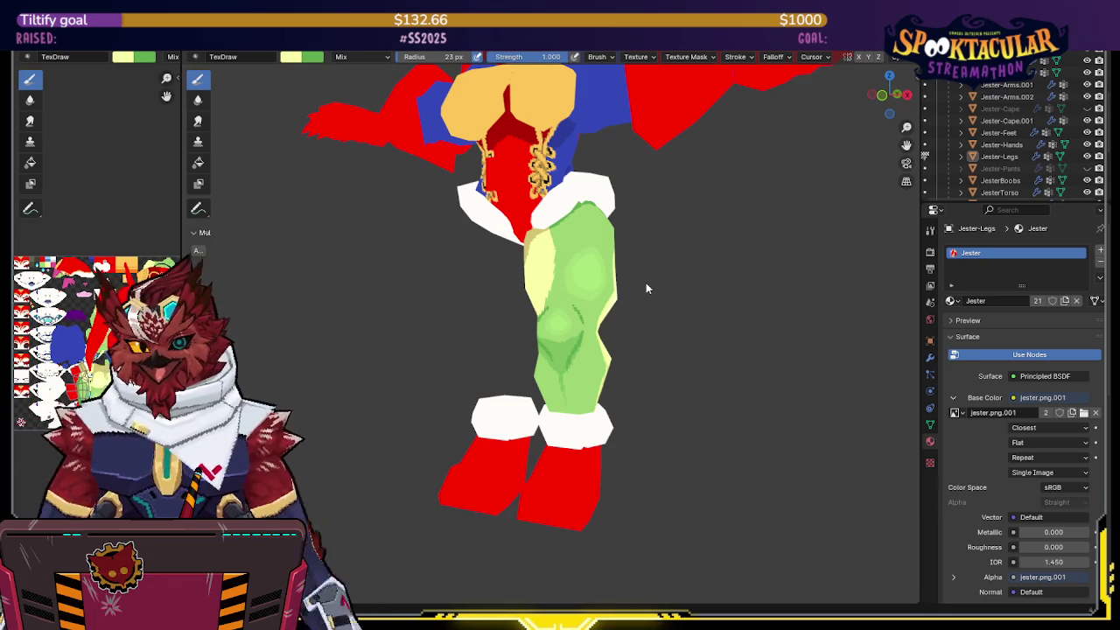
{"action": "mouse_move", "coordinate": [525, 312]}
{"action": "middle_mouse_down"}
{"action": "mouse_move", "coordinate": [627, 306]}
{"action": "mouse_move", "coordinate": [594, 296]}
{"action": "middle_mouse_up"}
{"action": "key", "text": "shift+alt+z"}
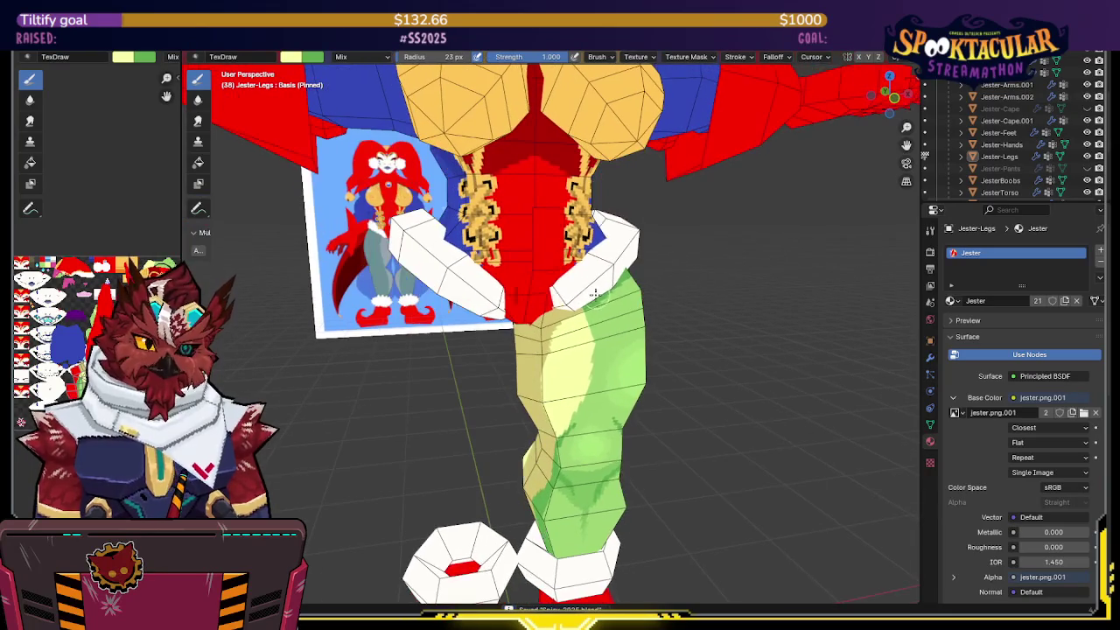
Step: Switch to Object Mode, select the legs, and return to Texture Paint around the leg
{"action": "key", "text": "ctrl+Tab"}
{"action": "left_click", "coordinate": [553, 278]}
{"action": "mouse_move", "coordinate": [553, 278]}
{"action": "middle_mouse_down"}
{"action": "mouse_move", "coordinate": [544, 301]}
{"action": "mouse_move", "coordinate": [599, 297]}
{"action": "middle_mouse_up"}
{"action": "scroll", "coordinate": [544, 302], "scroll_direction": "down", "scroll_amount": 3}
{"action": "scroll", "coordinate": [599, 297], "scroll_direction": "up", "scroll_amount": 3}
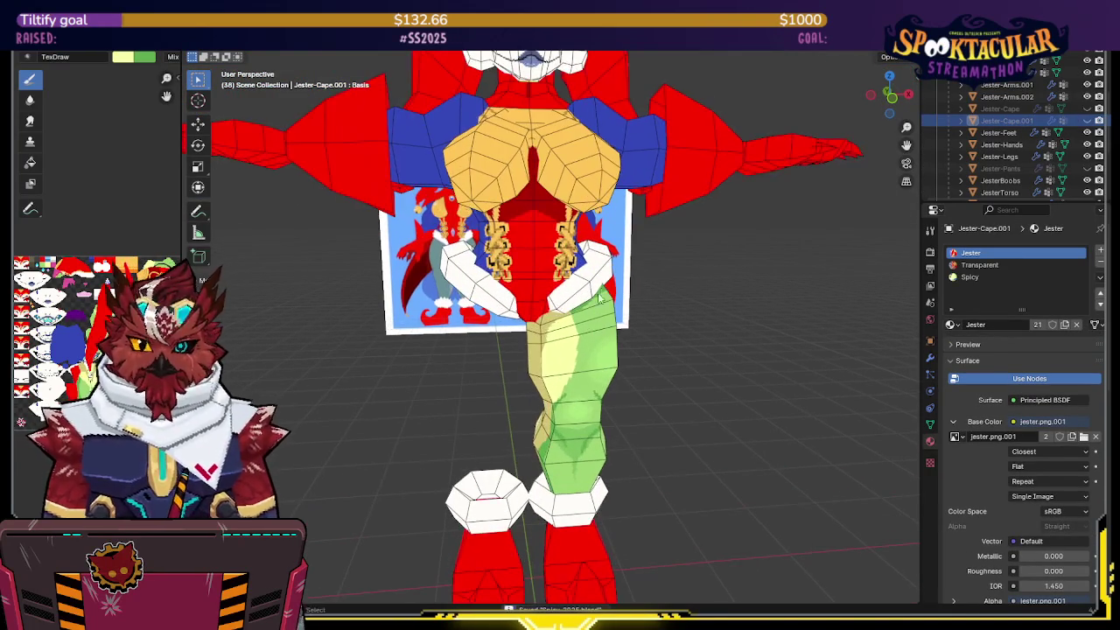
{"action": "left_click", "coordinate": [577, 376]}
{"action": "key", "text": "ctrl+Tab"}
{"action": "left_click", "coordinate": [660, 336]}
{"action": "scroll", "coordinate": [660, 336], "scroll_direction": "up", "scroll_amount": 2}
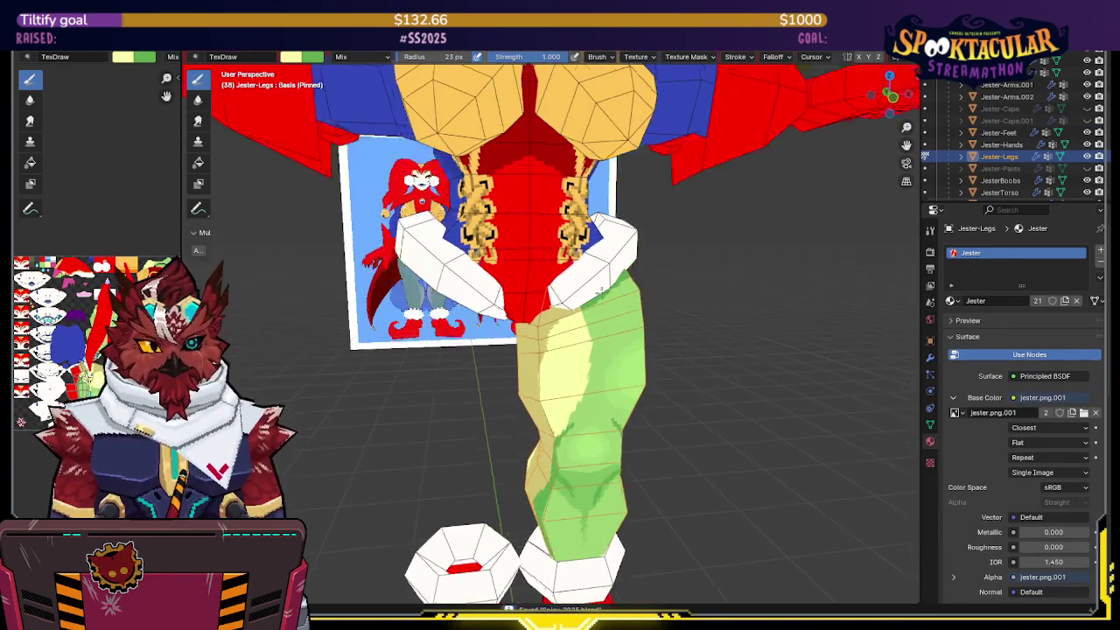
{"action": "middle_click_drag", "start_coordinate": [600, 290], "coordinate": [615, 262]}
{"action": "scroll", "coordinate": [615, 263], "scroll_direction": "up", "scroll_amount": 2}
{"action": "mouse_move", "coordinate": [768, 246]}
{"action": "middle_mouse_down"}
{"action": "mouse_move", "coordinate": [580, 268]}
{"action": "mouse_move", "coordinate": [530, 290]}
{"action": "mouse_move", "coordinate": [511, 243]}
{"action": "middle_mouse_up"}
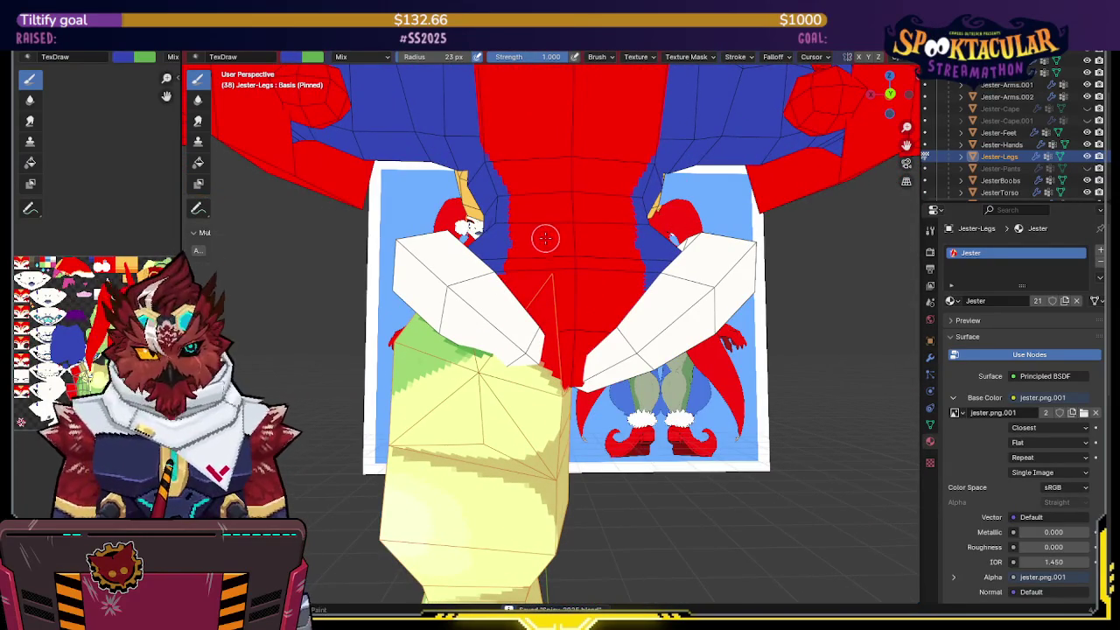
Step: Isolate JesterTorso with Jester-Legs in local view and re-enter Texture Paint on the legs
{"action": "key", "text": "ctrl+Tab"}
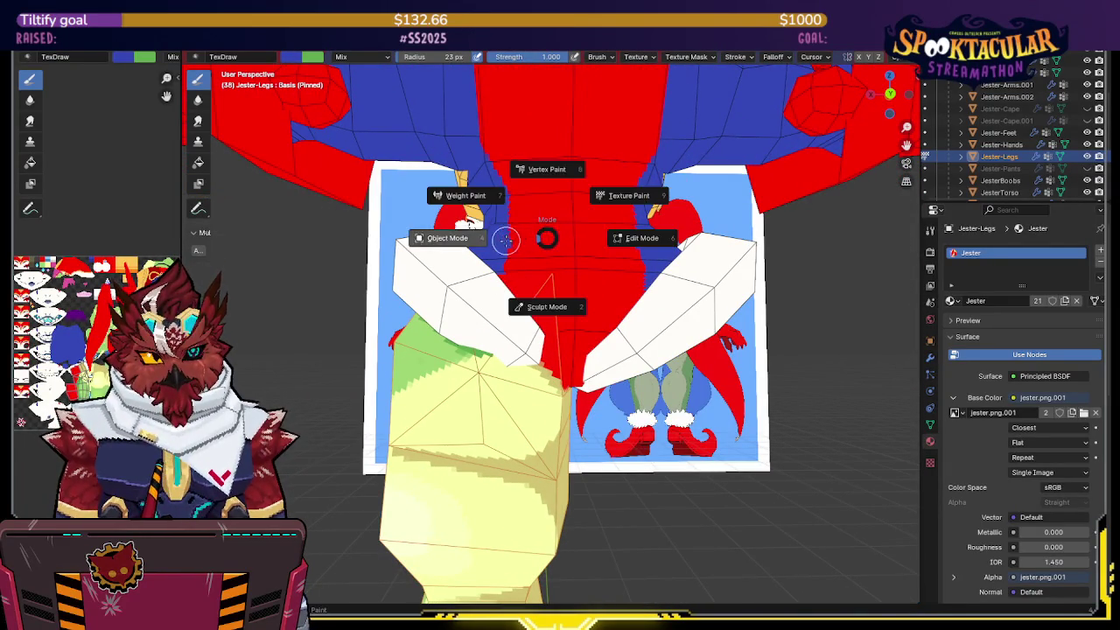
{"action": "left_click", "coordinate": [542, 232]}
{"action": "left_click", "coordinate": [547, 238]}
{"action": "key", "text": "KP_Divide"}
{"action": "left_click", "coordinate": [519, 362]}
{"action": "key", "text": "ctrl+Tab"}
{"action": "left_click", "coordinate": [550, 295]}
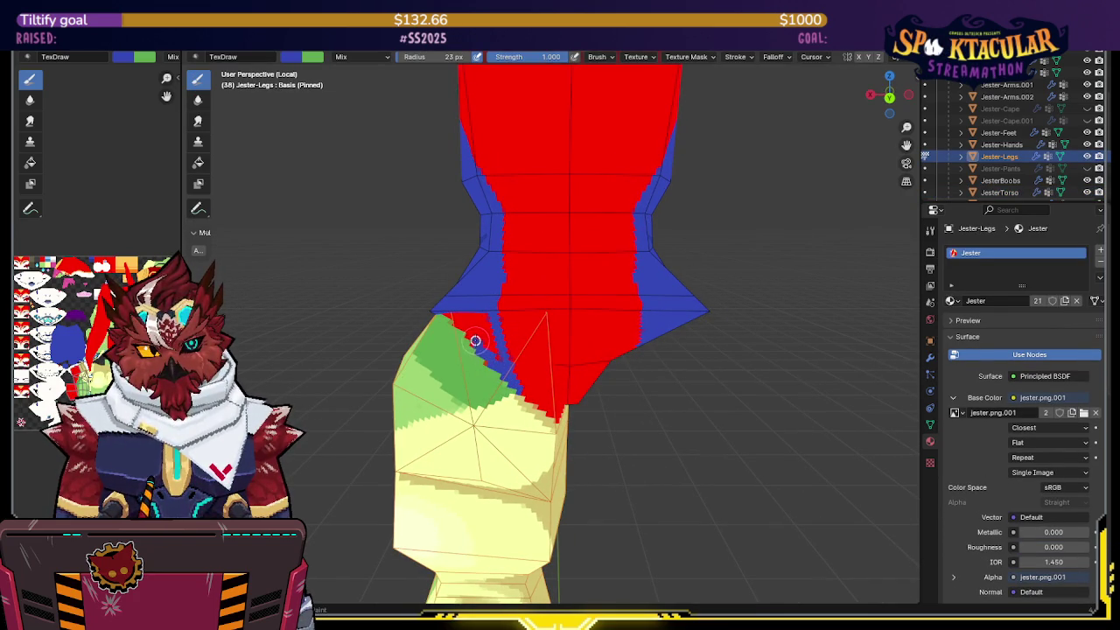
Step: Paint green over the stray blue at the leg's top edge, then swap back to blue
{"action": "middle_click_drag", "start_coordinate": [491, 359], "coordinate": [507, 336]}
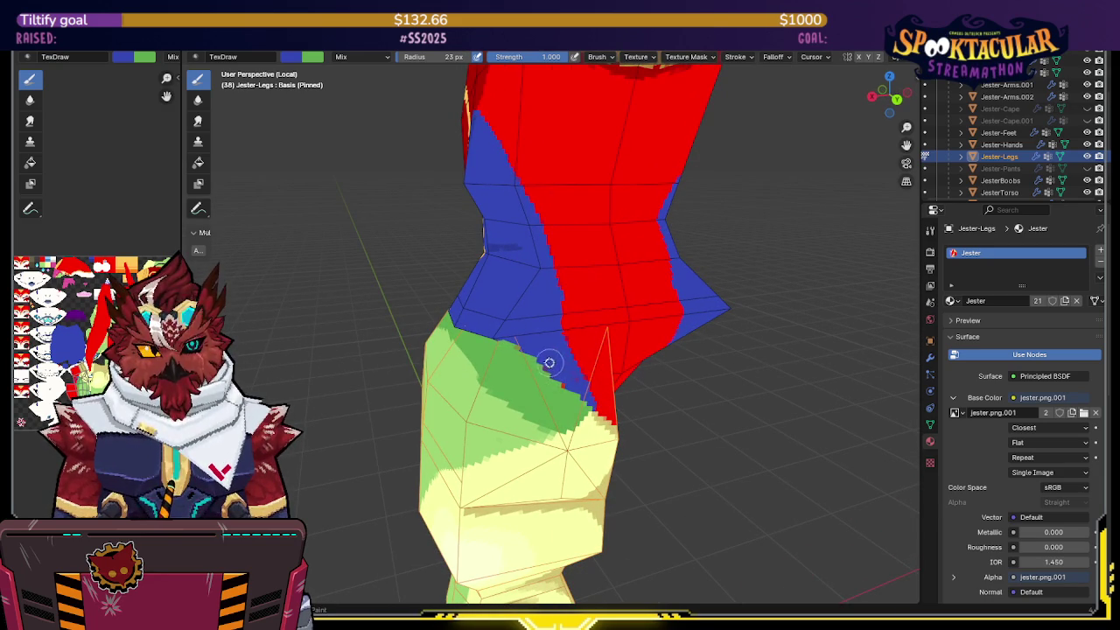
{"action": "key", "text": "x"}
{"action": "left_click_drag", "start_coordinate": [553, 366], "coordinate": [537, 385]}
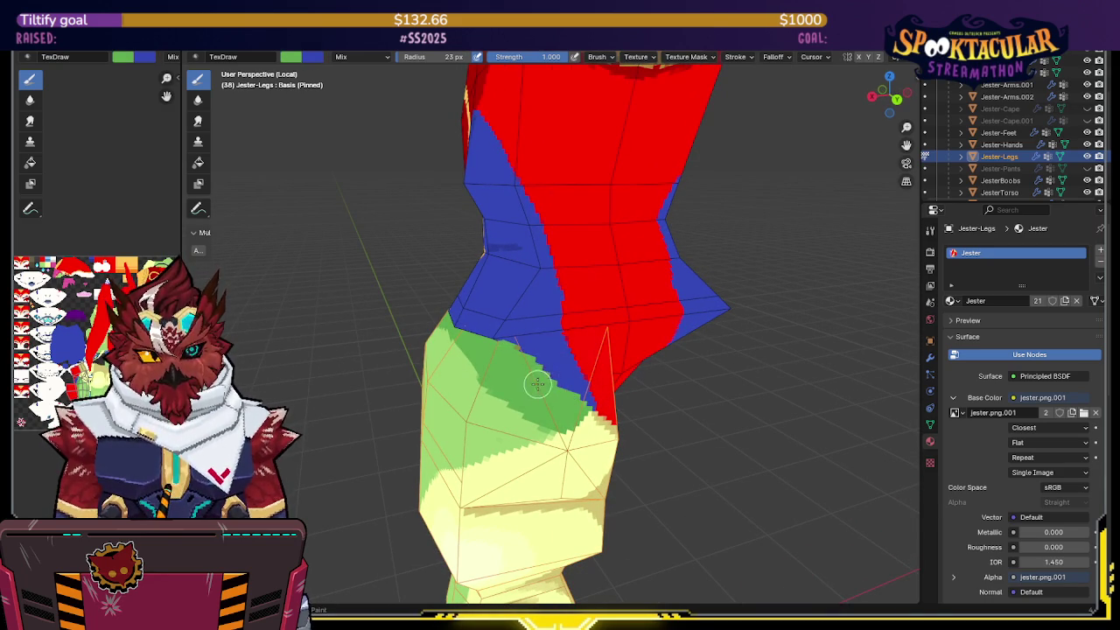
{"action": "mouse_move", "coordinate": [570, 401]}
{"action": "middle_mouse_down"}
{"action": "mouse_move", "coordinate": [542, 362]}
{"action": "mouse_move", "coordinate": [645, 303]}
{"action": "mouse_move", "coordinate": [584, 326]}
{"action": "middle_mouse_up"}
{"action": "key", "text": "x"}
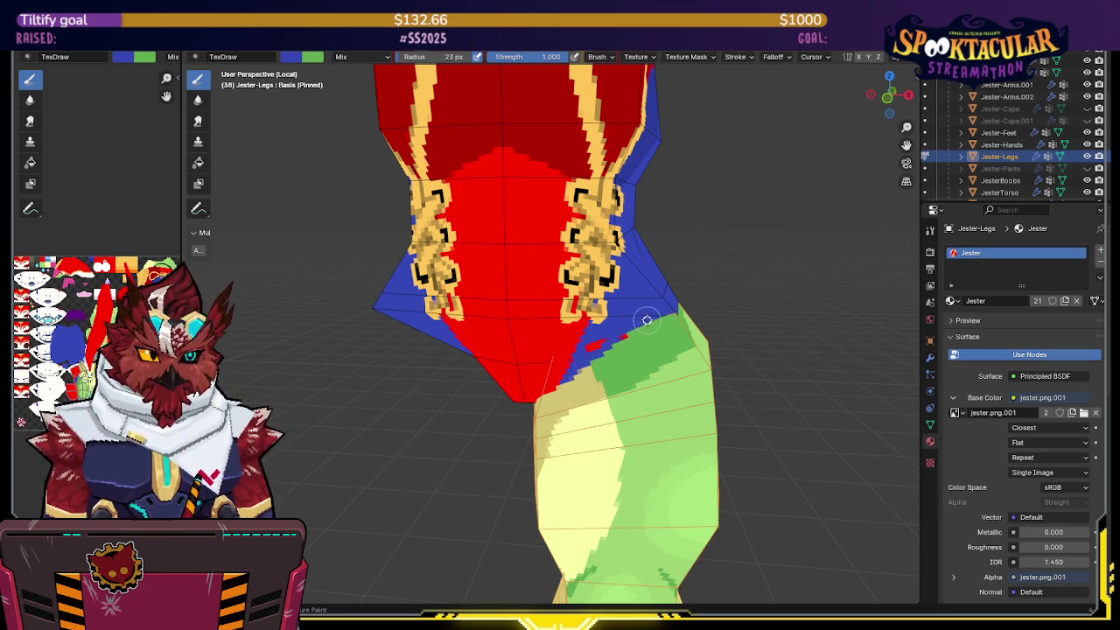
{"action": "middle_click_drag", "start_coordinate": [598, 332], "coordinate": [628, 300]}
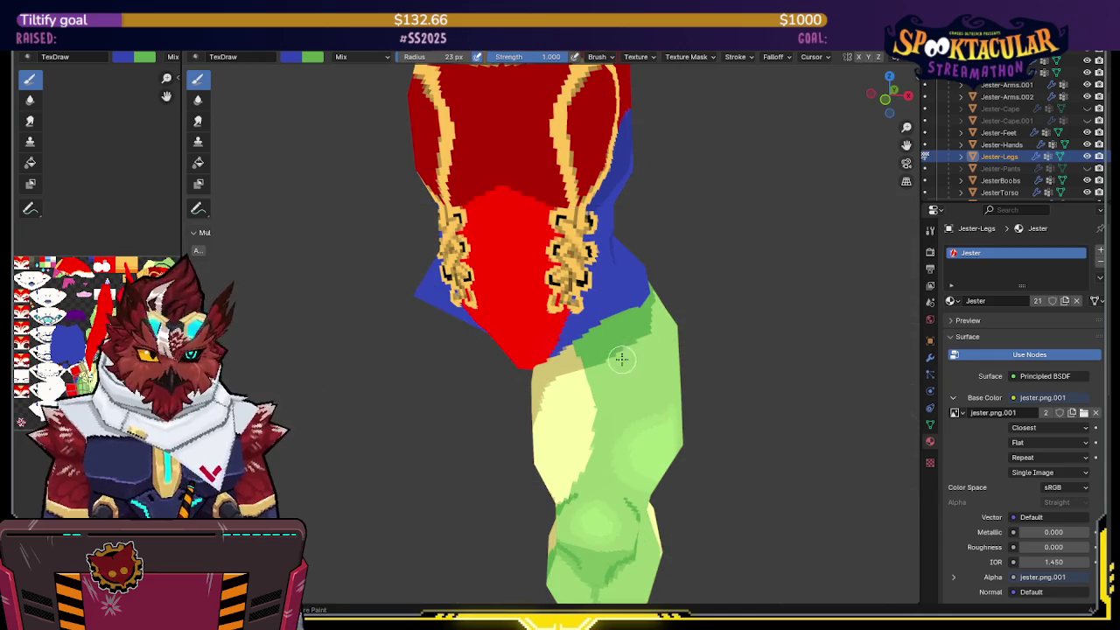
{"action": "middle_click_drag", "start_coordinate": [617, 358], "coordinate": [630, 377]}
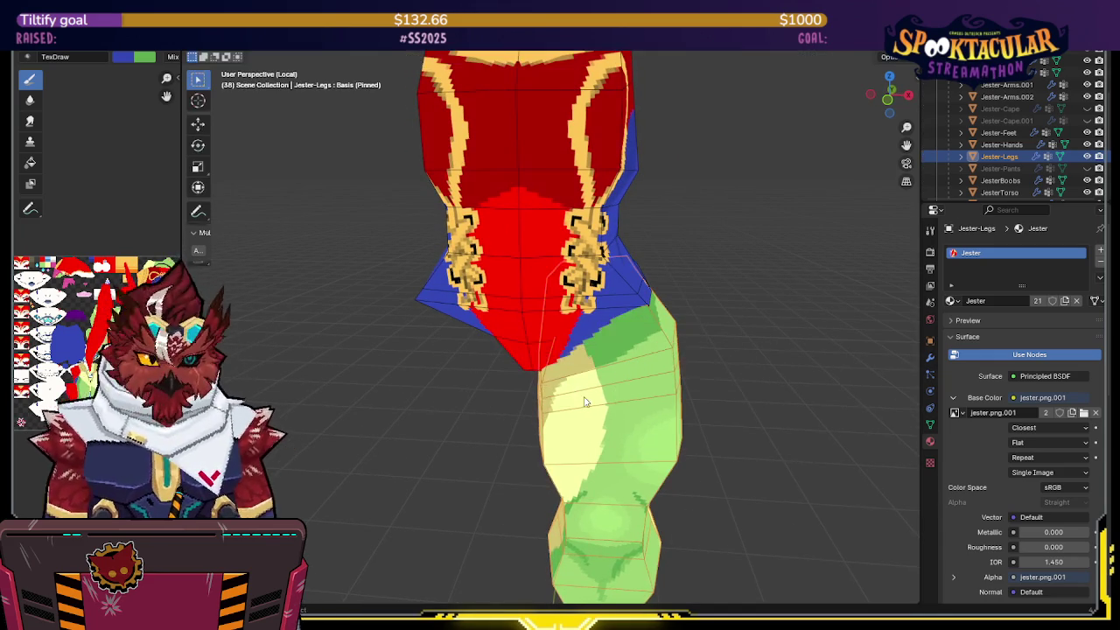
Step: Isolate the leg and orbit to its top, leaving blue as the paint colour
{"action": "key", "text": "h"}
{"action": "mouse_move", "coordinate": [658, 341]}
{"action": "middle_mouse_down"}
{"action": "mouse_move", "coordinate": [573, 326]}
{"action": "mouse_move", "coordinate": [595, 310]}
{"action": "middle_mouse_up"}
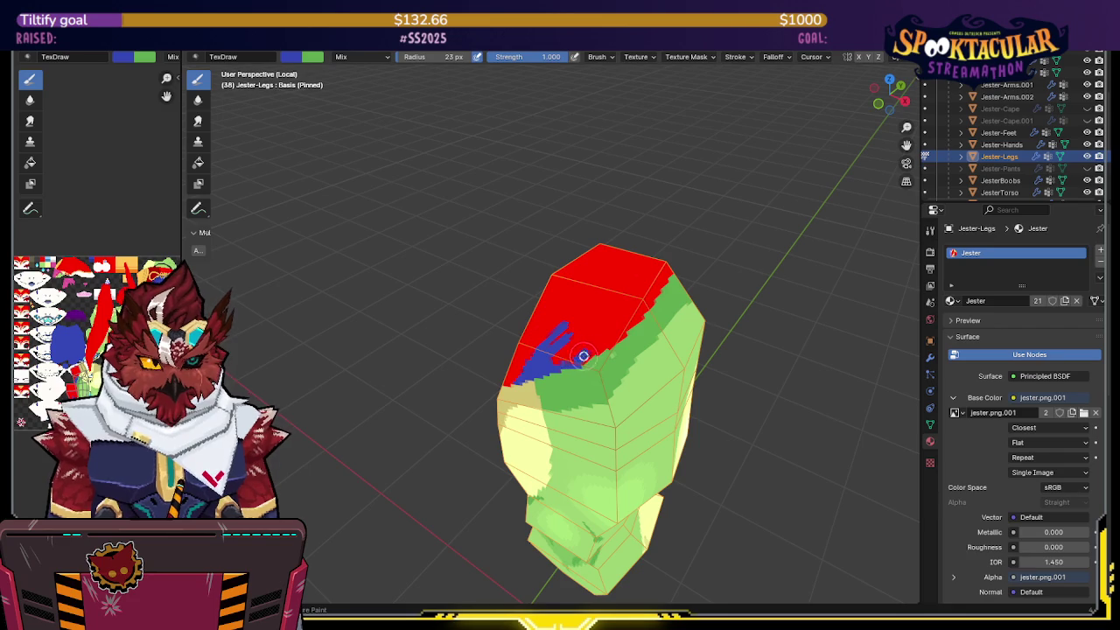
{"action": "key", "text": "x"}
{"action": "middle_click_drag", "start_coordinate": [611, 356], "coordinate": [595, 340]}
{"action": "key", "text": "x"}
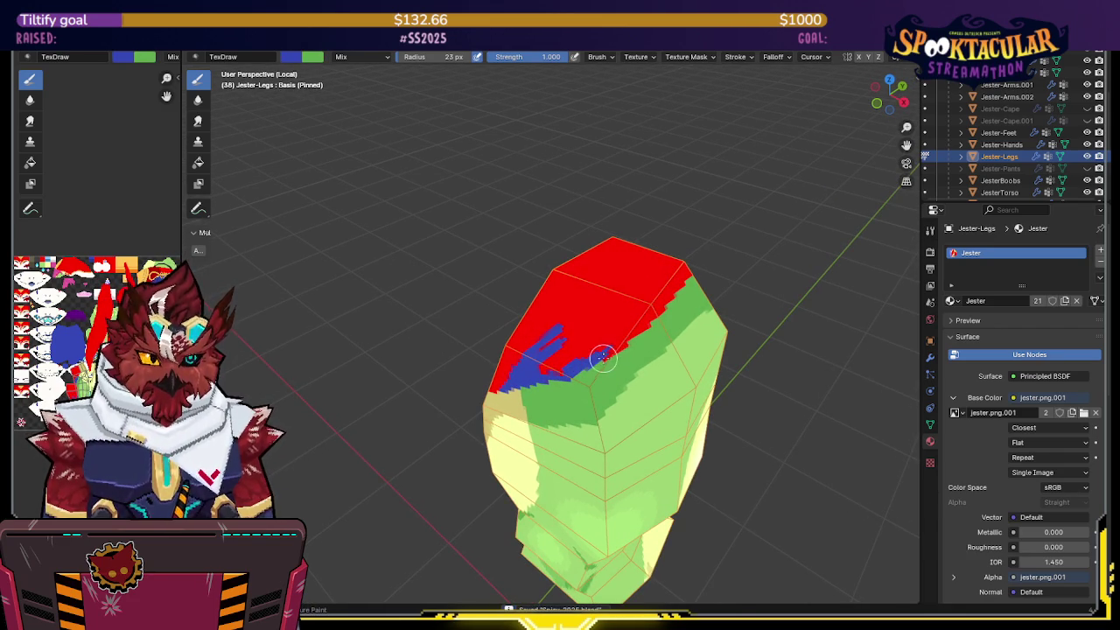
{"action": "mouse_move", "coordinate": [612, 345]}
{"action": "middle_mouse_down"}
{"action": "mouse_move", "coordinate": [572, 368]}
{"action": "mouse_move", "coordinate": [578, 355]}
{"action": "mouse_move", "coordinate": [534, 332]}
{"action": "mouse_move", "coordinate": [502, 335]}
{"action": "middle_mouse_up"}
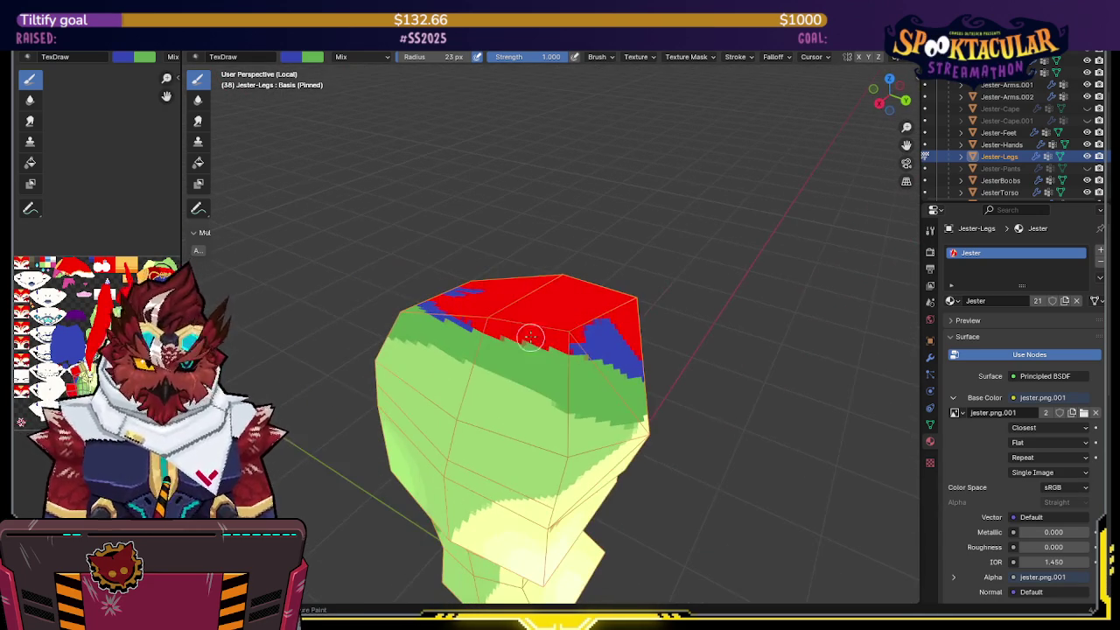
Step: Paint a blue band along the red/green border and down the red patch
{"action": "left_click_drag", "start_coordinate": [501, 334], "coordinate": [539, 339]}
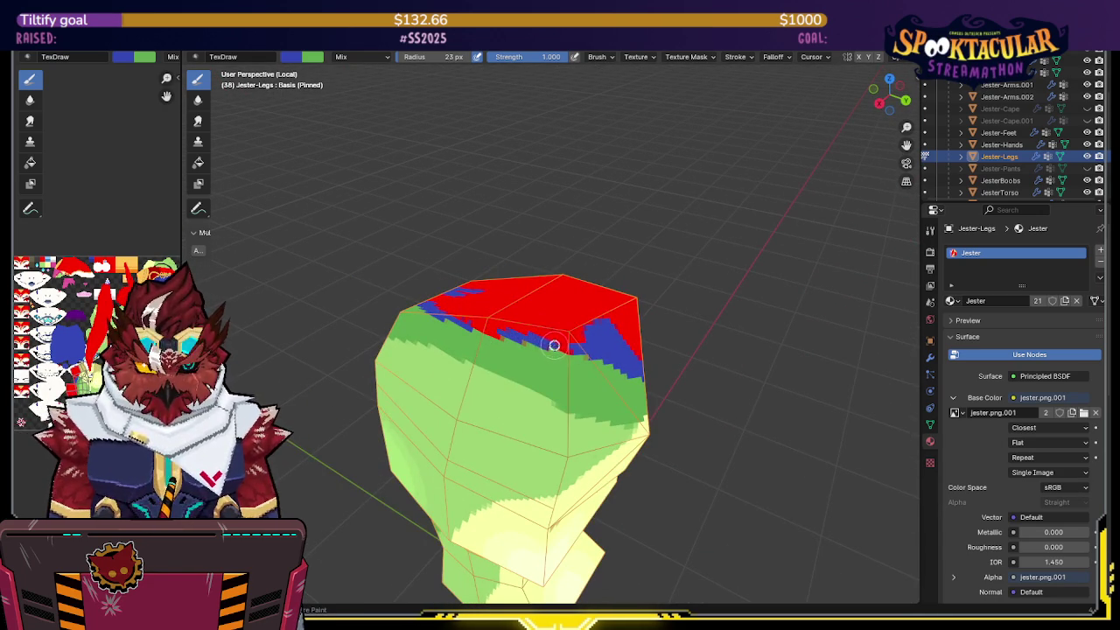
{"action": "mouse_move", "coordinate": [567, 338]}
{"action": "middle_mouse_down"}
{"action": "mouse_move", "coordinate": [582, 332]}
{"action": "mouse_move", "coordinate": [562, 364]}
{"action": "middle_mouse_up"}
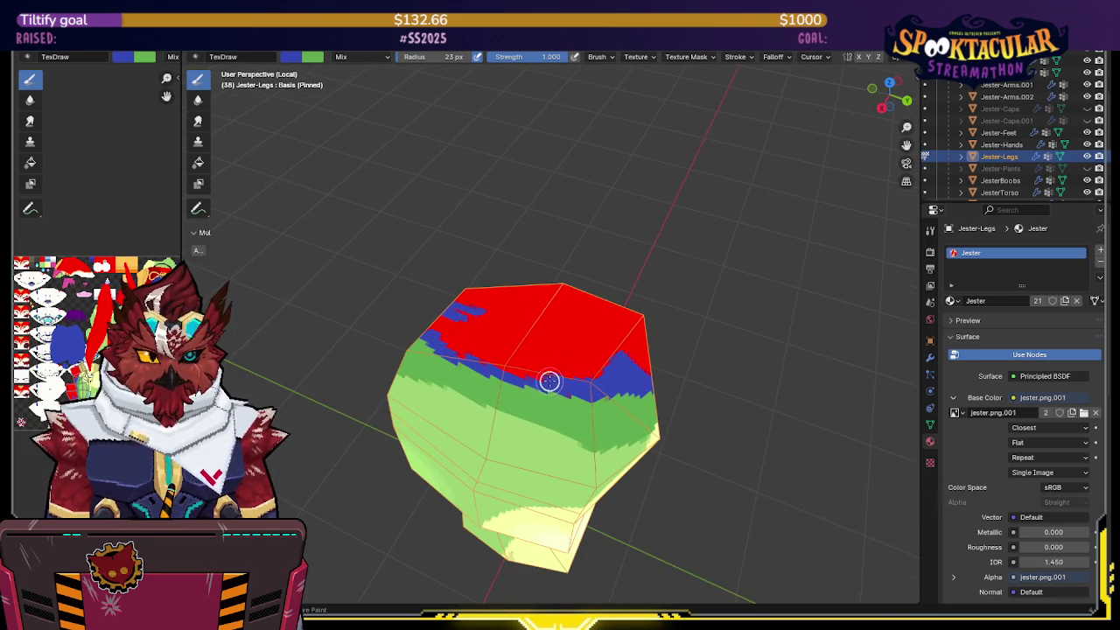
{"action": "mouse_move", "coordinate": [473, 359]}
{"action": "middle_mouse_down"}
{"action": "mouse_move", "coordinate": [583, 382]}
{"action": "mouse_move", "coordinate": [599, 354]}
{"action": "mouse_move", "coordinate": [562, 359]}
{"action": "mouse_move", "coordinate": [573, 355]}
{"action": "middle_mouse_up"}
{"action": "mouse_move", "coordinate": [595, 307]}
{"action": "middle_mouse_down"}
{"action": "mouse_move", "coordinate": [455, 303]}
{"action": "mouse_move", "coordinate": [467, 278]}
{"action": "middle_mouse_up"}
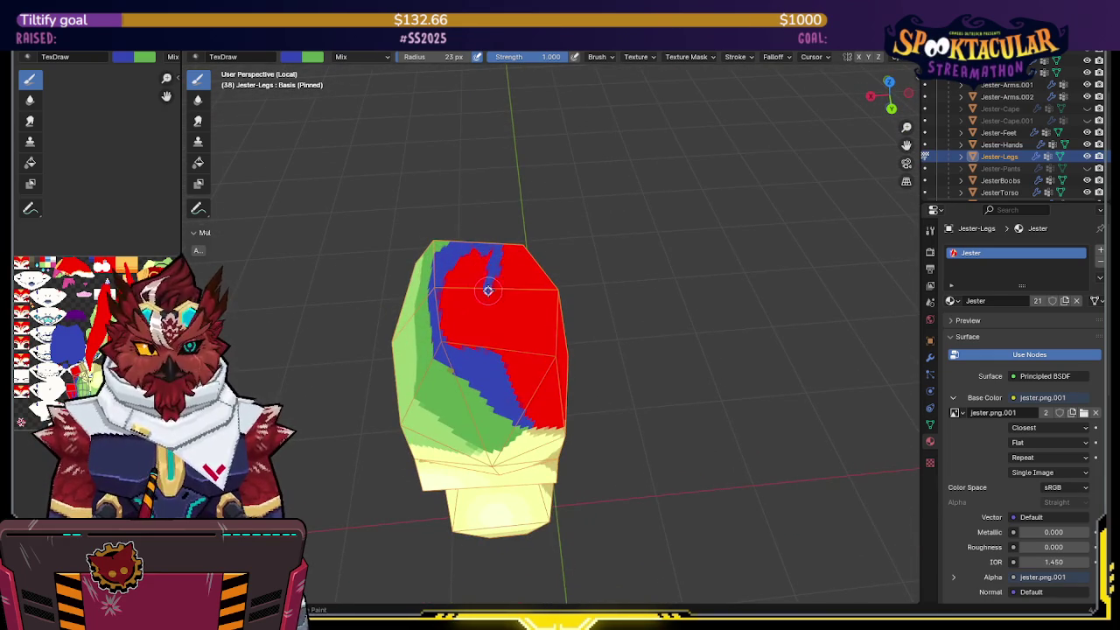
{"action": "left_click_drag", "start_coordinate": [487, 296], "coordinate": [492, 345]}
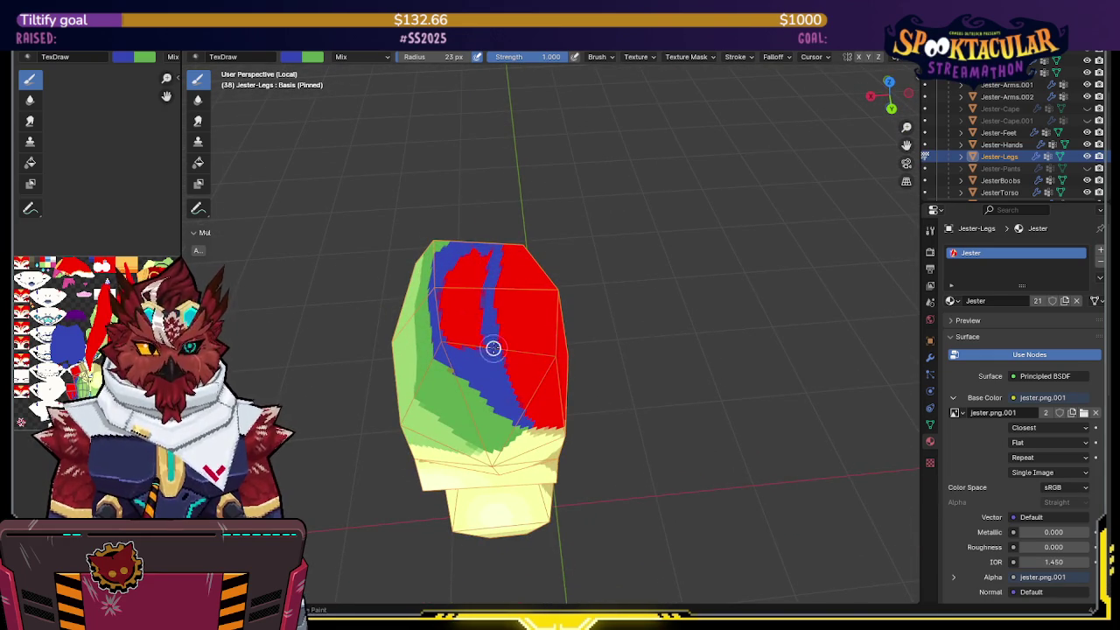
{"action": "middle_click_drag", "start_coordinate": [469, 253], "coordinate": [486, 248]}
{"action": "mouse_move", "coordinate": [467, 260]}
{"action": "left_mouse_down"}
{"action": "mouse_move", "coordinate": [449, 279]}
{"action": "mouse_move", "coordinate": [462, 365]}
{"action": "left_mouse_up"}
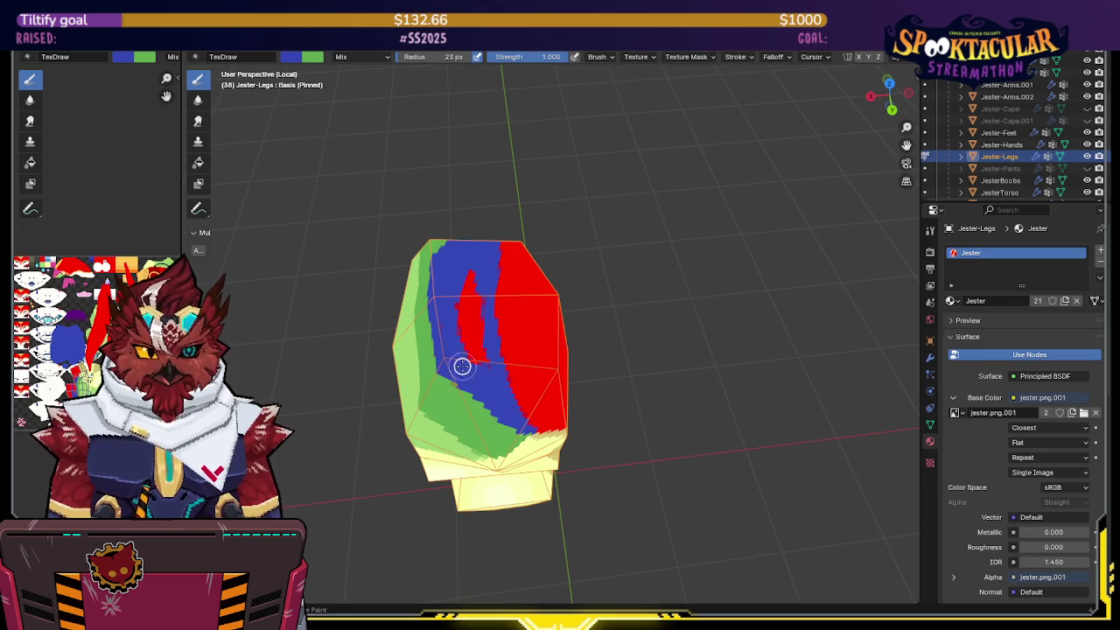
{"action": "left_click_drag", "start_coordinate": [478, 252], "coordinate": [487, 368]}
{"action": "mouse_move", "coordinate": [487, 372]}
{"action": "middle_mouse_down"}
{"action": "mouse_move", "coordinate": [460, 328]}
{"action": "mouse_move", "coordinate": [494, 304]}
{"action": "middle_mouse_up"}
{"action": "mouse_move", "coordinate": [539, 344]}
{"action": "middle_mouse_down"}
{"action": "mouse_move", "coordinate": [533, 355]}
{"action": "mouse_move", "coordinate": [537, 332]}
{"action": "middle_mouse_up"}
Step: Swap the paint colour to green, save the .blend file, and leave local view
{"action": "key", "text": "x"}
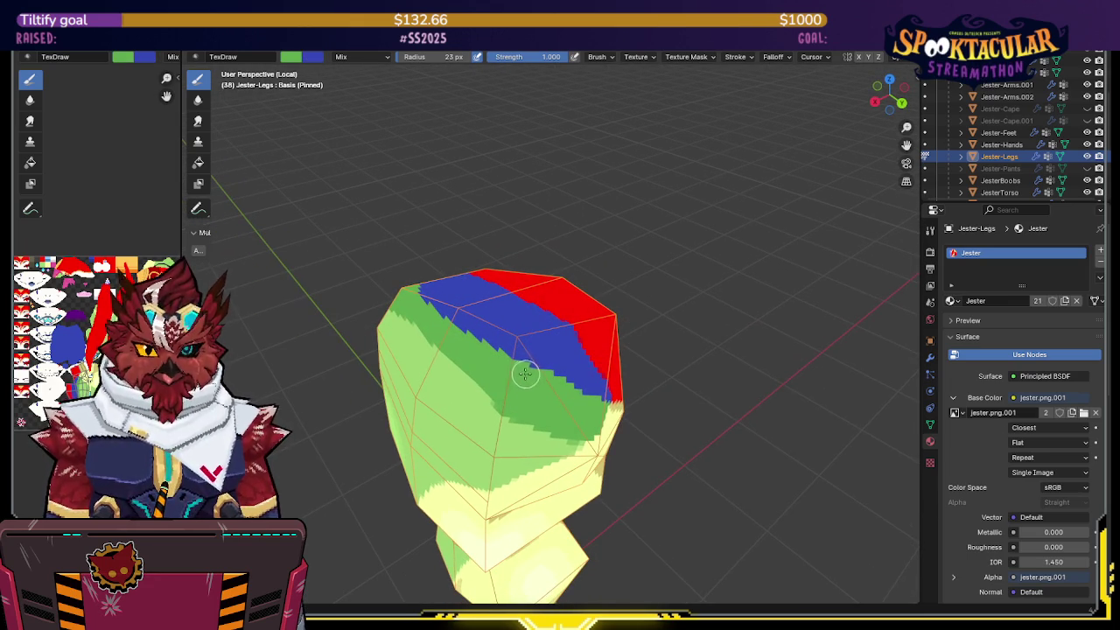
{"action": "key", "text": "ctrl+s"}
{"action": "middle_click_drag", "start_coordinate": [525, 374], "coordinate": [521, 350]}
{"action": "mouse_move", "coordinate": [583, 325]}
{"action": "middle_mouse_down"}
{"action": "mouse_move", "coordinate": [558, 309]}
{"action": "mouse_move", "coordinate": [575, 300]}
{"action": "mouse_move", "coordinate": [536, 280]}
{"action": "mouse_move", "coordinate": [529, 301]}
{"action": "mouse_move", "coordinate": [560, 289]}
{"action": "mouse_move", "coordinate": [545, 399]}
{"action": "middle_mouse_up"}
{"action": "key", "text": "KP_Divide"}
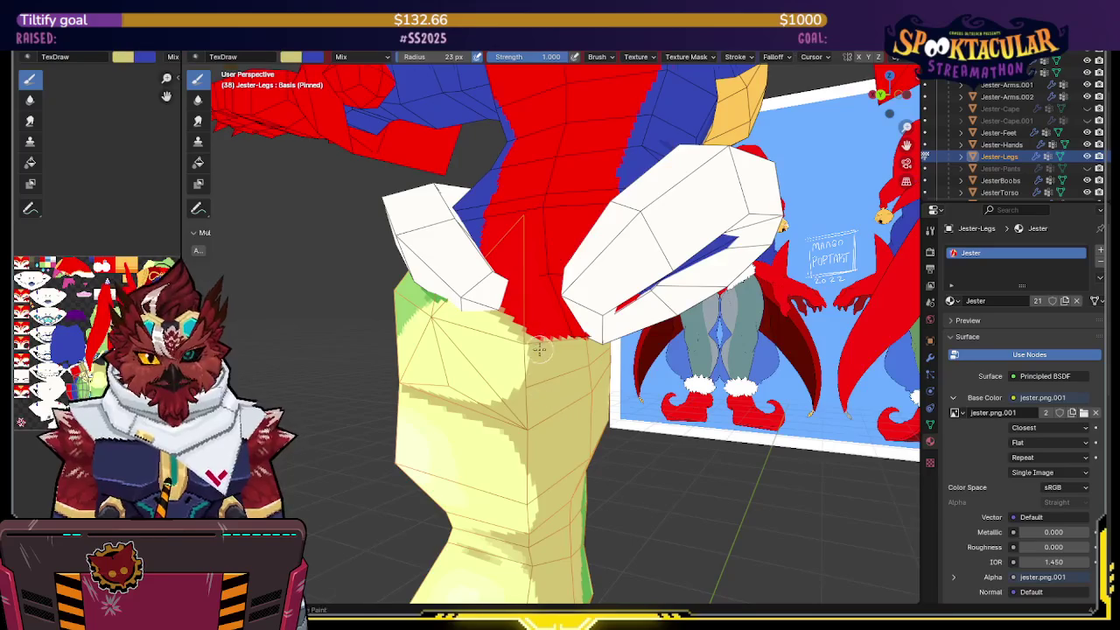
{"action": "middle_click_drag", "start_coordinate": [540, 348], "coordinate": [493, 339]}
{"action": "key", "text": "KP_Divide"}
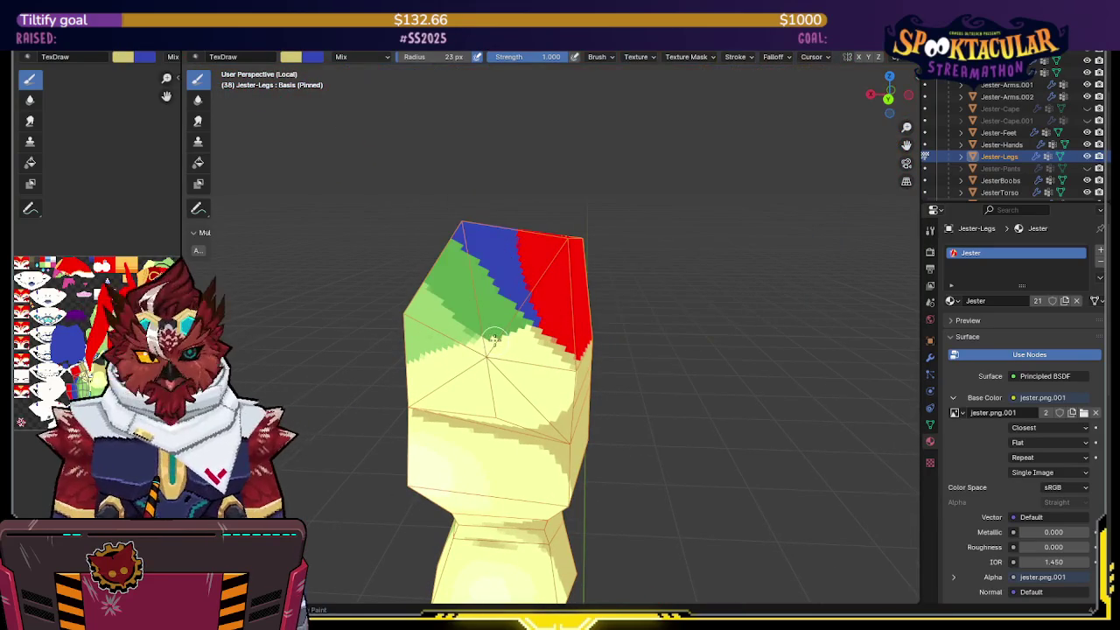
{"action": "key", "text": "KP_Divide"}
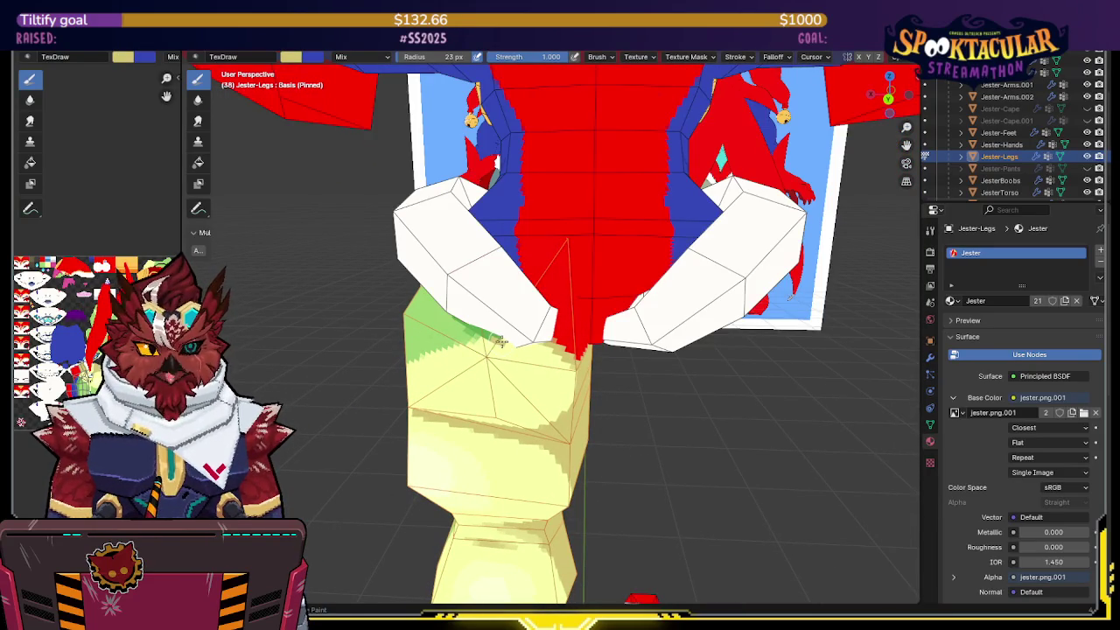
{"action": "key", "text": "KP_Divide"}
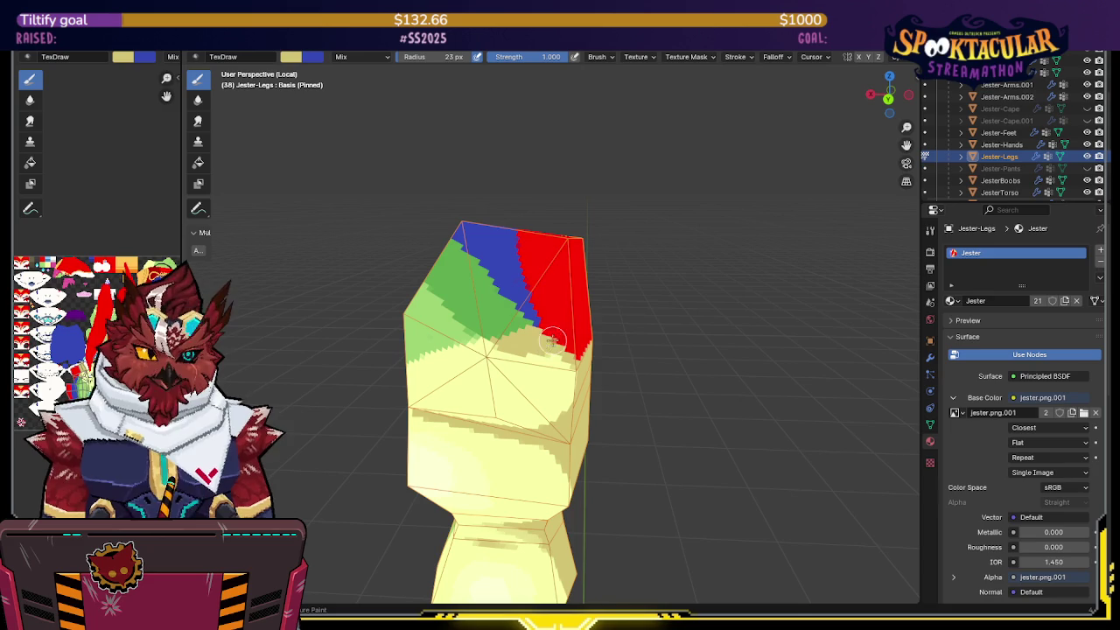
{"action": "middle_click_drag", "start_coordinate": [575, 316], "coordinate": [554, 317]}
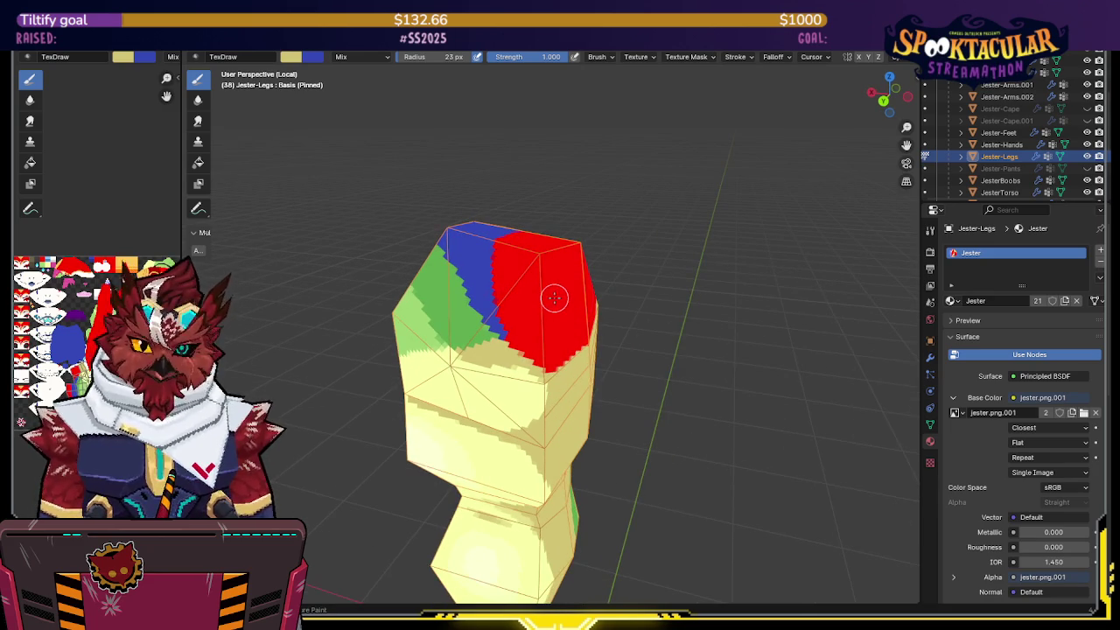
{"action": "key", "text": "KP_Divide"}
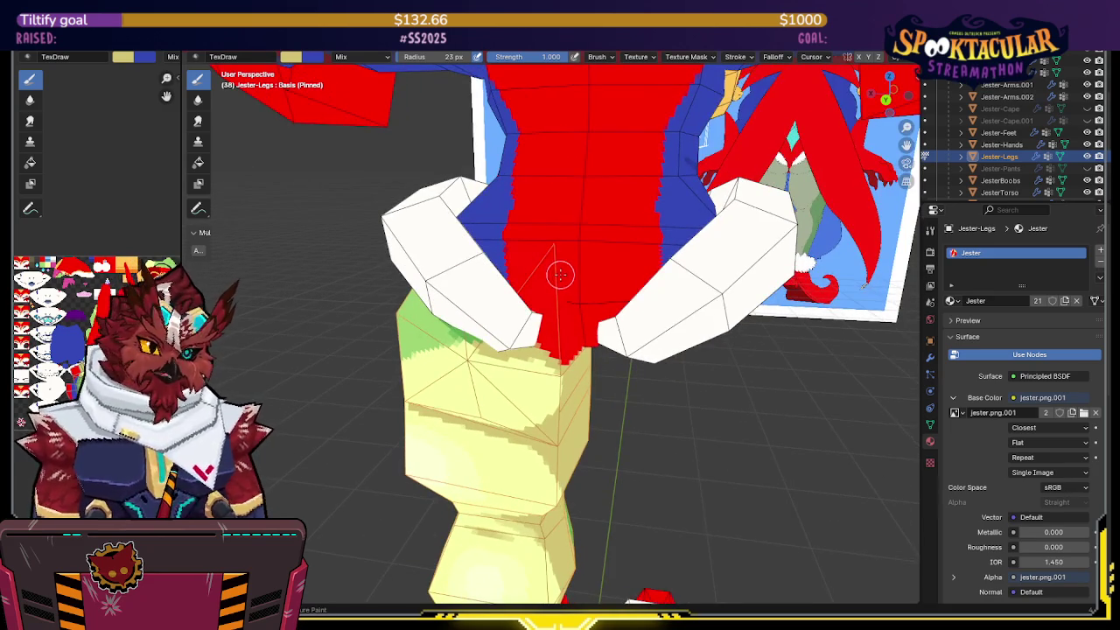
{"action": "scroll", "coordinate": [550, 300], "scroll_direction": "down", "scroll_amount": 2}
{"action": "mouse_move", "coordinate": [549, 300]}
{"action": "middle_mouse_down"}
{"action": "mouse_move", "coordinate": [628, 303]}
{"action": "mouse_move", "coordinate": [592, 294]}
{"action": "mouse_move", "coordinate": [628, 299]}
{"action": "mouse_move", "coordinate": [612, 294]}
{"action": "middle_mouse_up"}
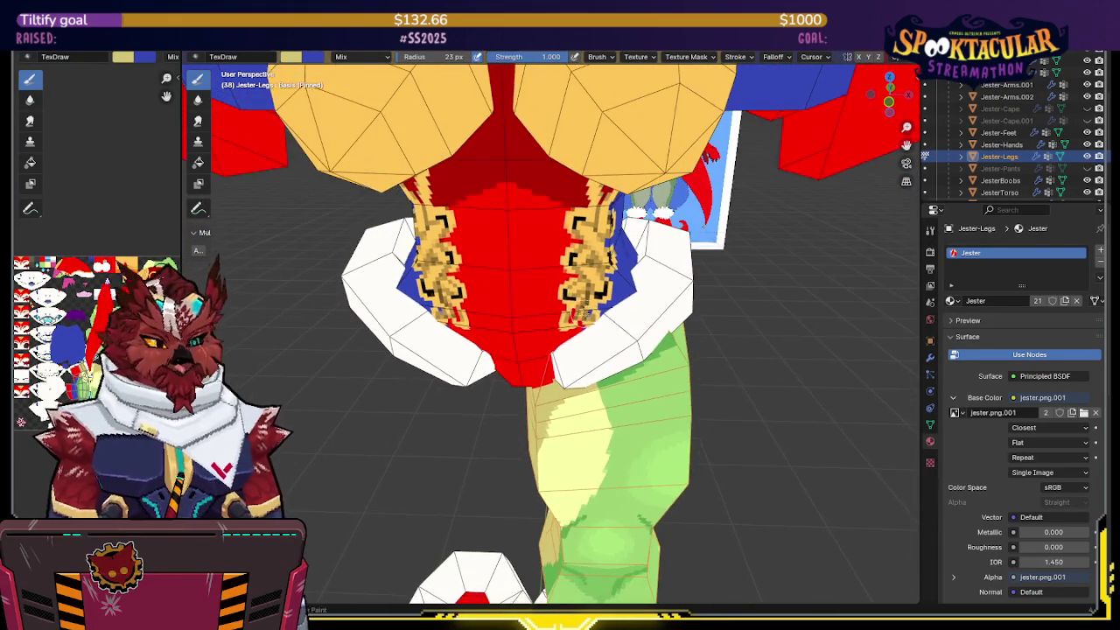
{"action": "scroll", "coordinate": [594, 280], "scroll_direction": "up", "scroll_amount": 1}
{"action": "middle_click_drag", "start_coordinate": [594, 273], "coordinate": [492, 281]}
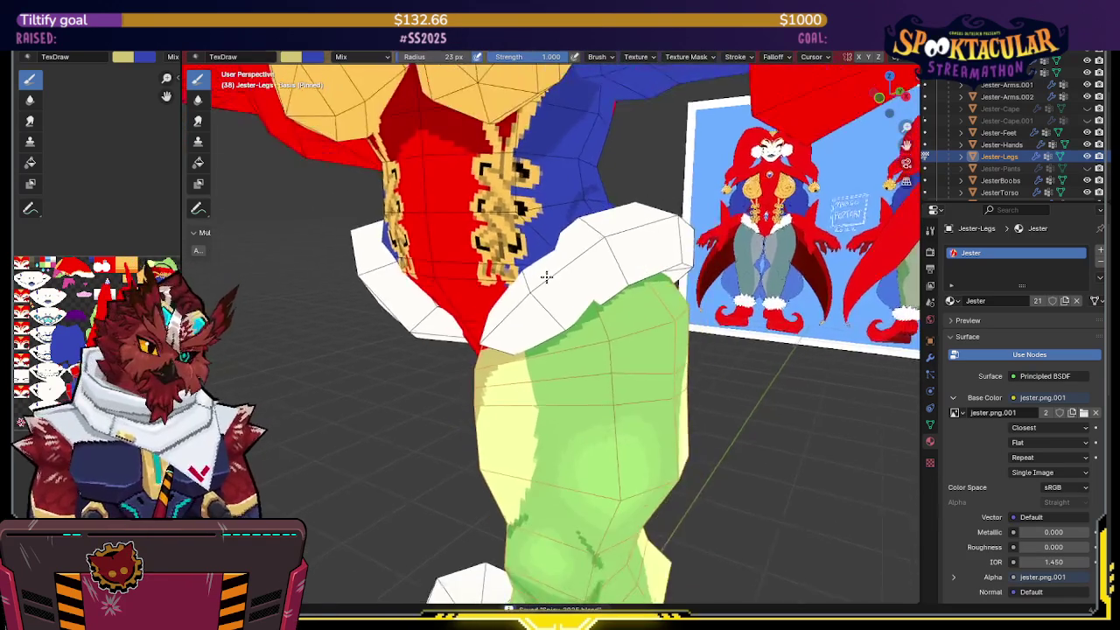
{"action": "mouse_move", "coordinate": [492, 282]}
{"action": "middle_mouse_down"}
{"action": "mouse_move", "coordinate": [539, 300]}
{"action": "mouse_move", "coordinate": [477, 302]}
{"action": "mouse_move", "coordinate": [575, 280]}
{"action": "mouse_move", "coordinate": [622, 253]}
{"action": "mouse_move", "coordinate": [407, 301]}
{"action": "mouse_move", "coordinate": [548, 276]}
{"action": "mouse_move", "coordinate": [604, 287]}
{"action": "middle_mouse_up"}
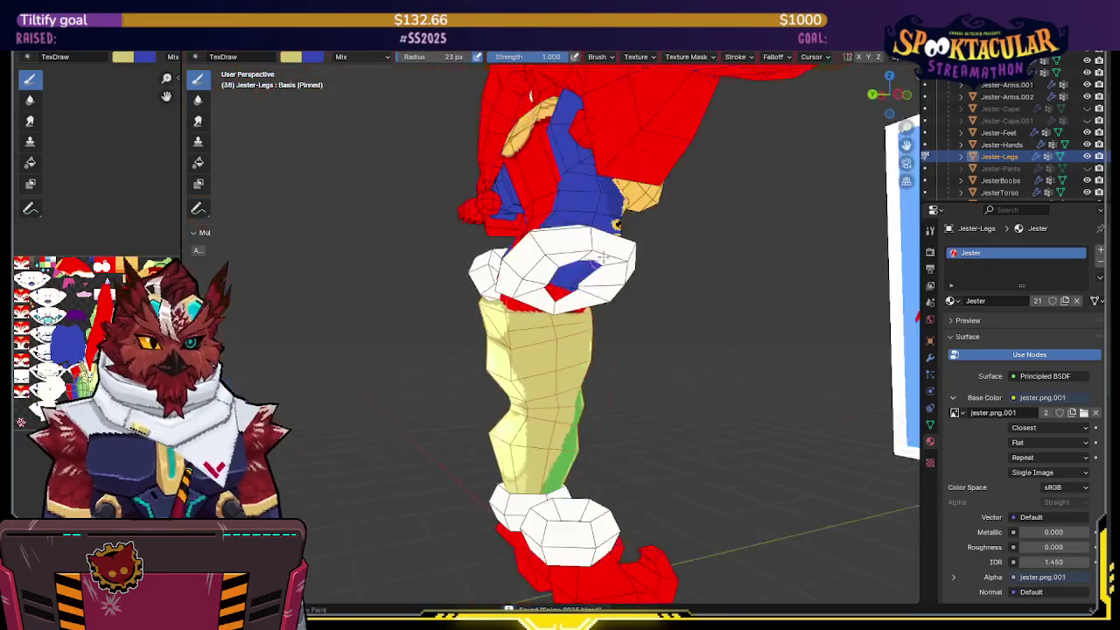
{"action": "scroll", "coordinate": [603, 289], "scroll_direction": "up", "scroll_amount": 2}
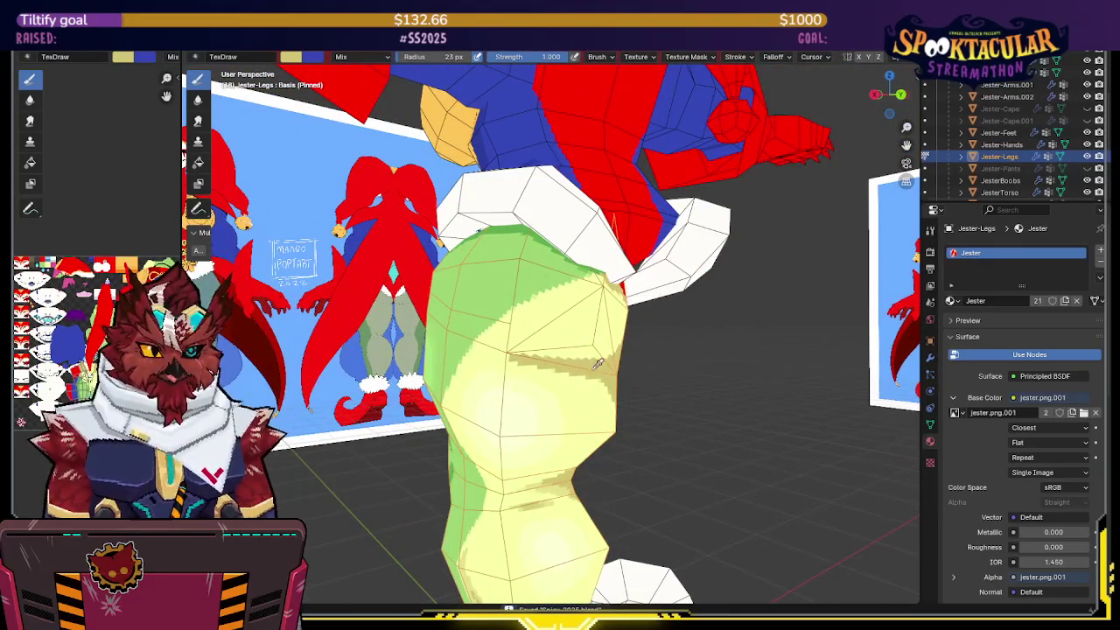
{"action": "middle_click_drag", "start_coordinate": [598, 363], "coordinate": [578, 360]}
{"action": "scroll", "coordinate": [1006, 146], "scroll_direction": "up", "scroll_amount": 5}
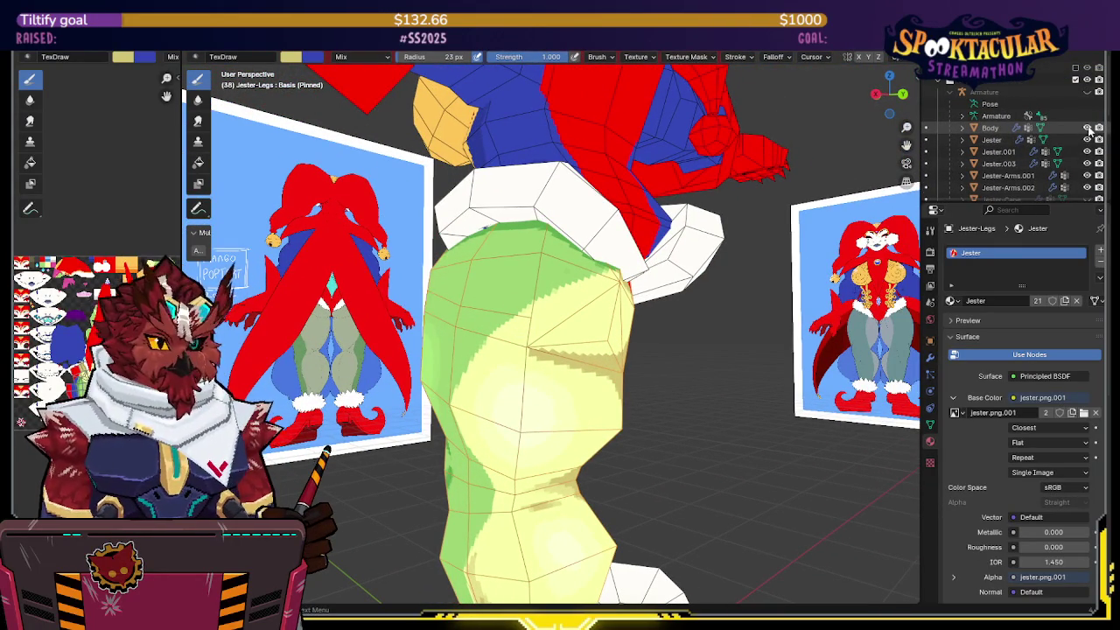
{"action": "scroll", "coordinate": [1091, 140], "scroll_direction": "down", "scroll_amount": 5}
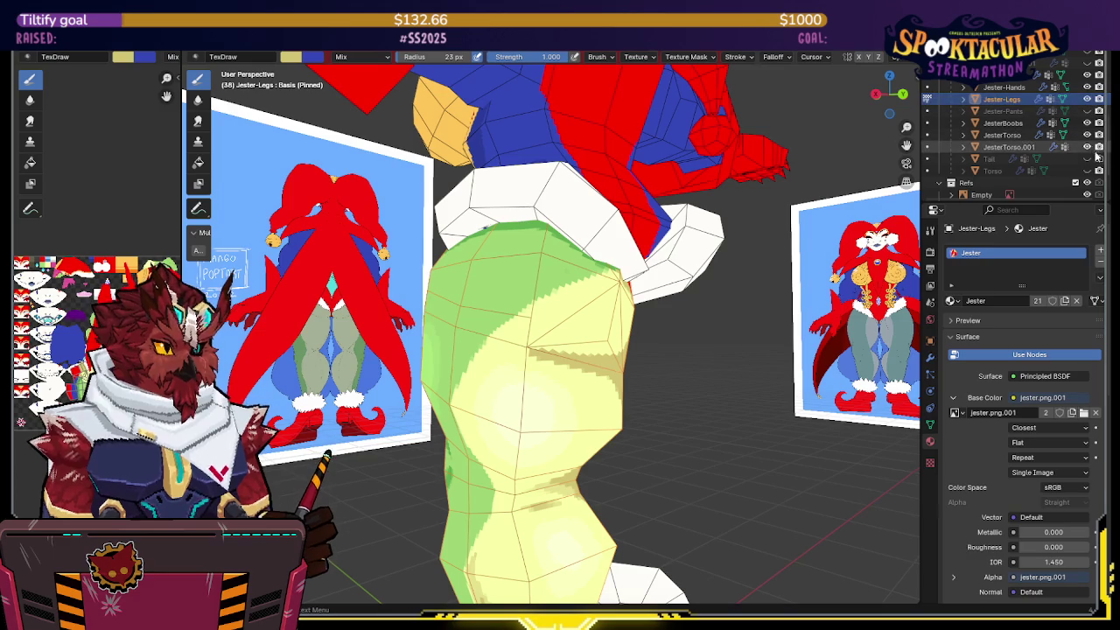
{"action": "left_click", "coordinate": [1087, 171]}
{"action": "left_click", "coordinate": [1089, 171]}
{"action": "left_click", "coordinate": [1089, 164]}
{"action": "left_click", "coordinate": [1090, 169]}
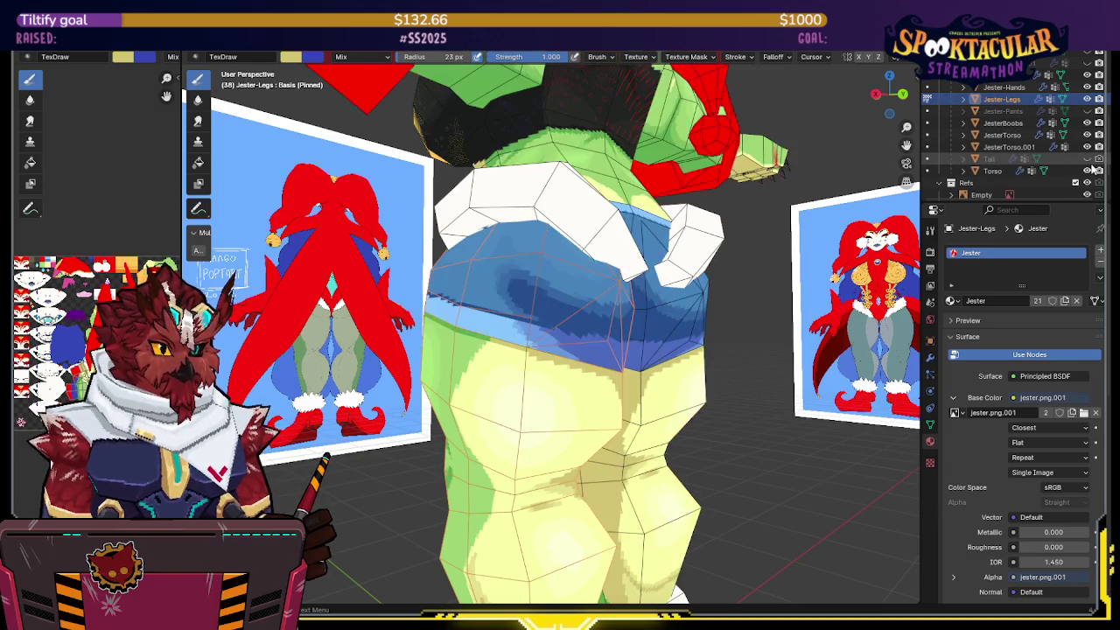
{"action": "left_click", "coordinate": [1089, 169]}
{"action": "left_click", "coordinate": [1089, 169]}
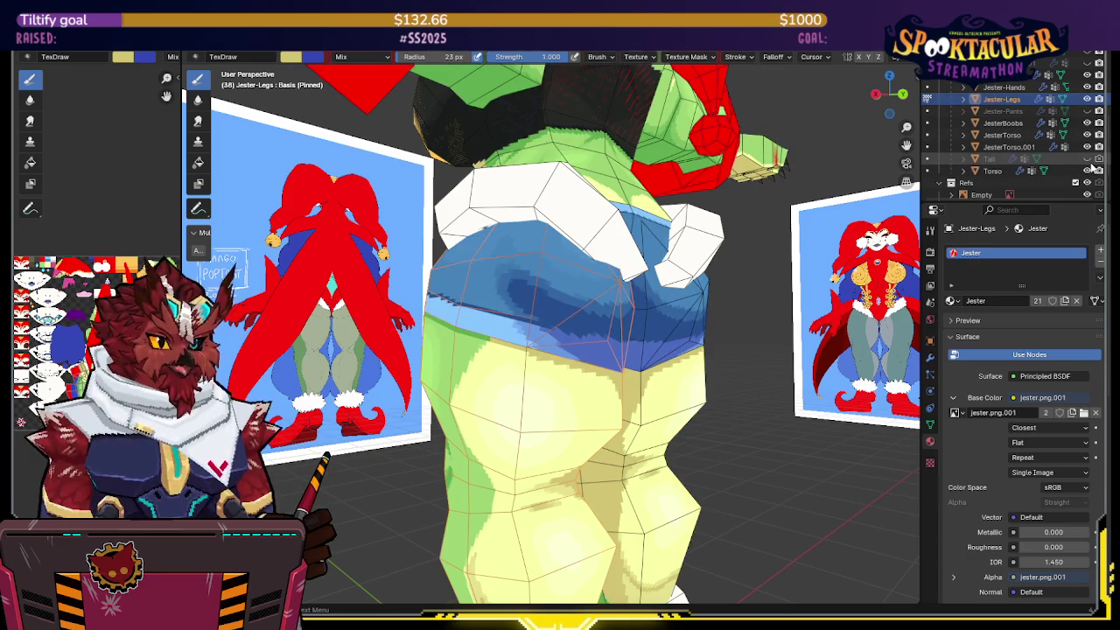
{"action": "left_click", "coordinate": [1087, 159]}
{"action": "left_click", "coordinate": [1087, 171]}
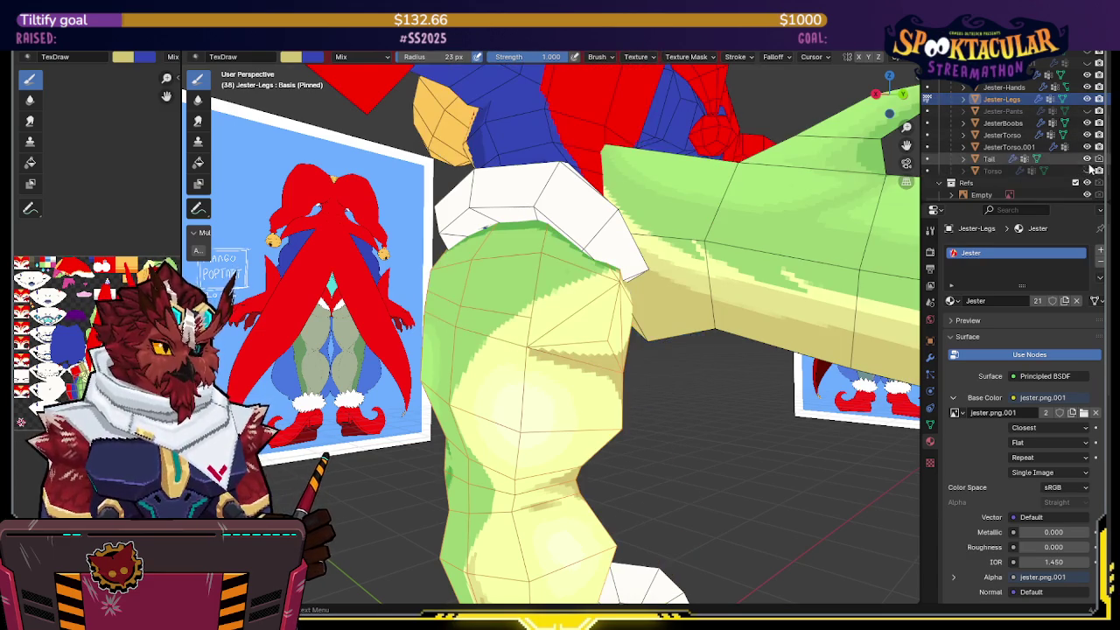
{"action": "left_click", "coordinate": [1087, 159]}
{"action": "left_click", "coordinate": [1089, 169]}
{"action": "left_click", "coordinate": [1090, 170]}
{"action": "left_click", "coordinate": [1089, 170]}
{"action": "left_click", "coordinate": [1087, 171]}
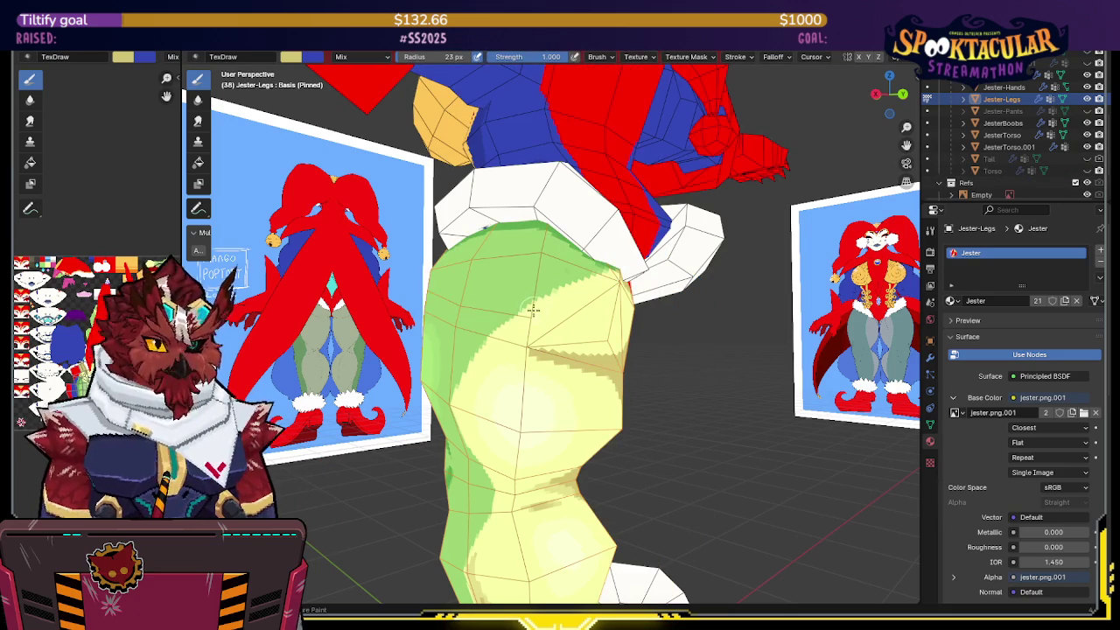
{"action": "mouse_move", "coordinate": [605, 361]}
{"action": "middle_mouse_down"}
{"action": "mouse_move", "coordinate": [525, 500]}
{"action": "mouse_move", "coordinate": [511, 320]}
{"action": "middle_mouse_up"}
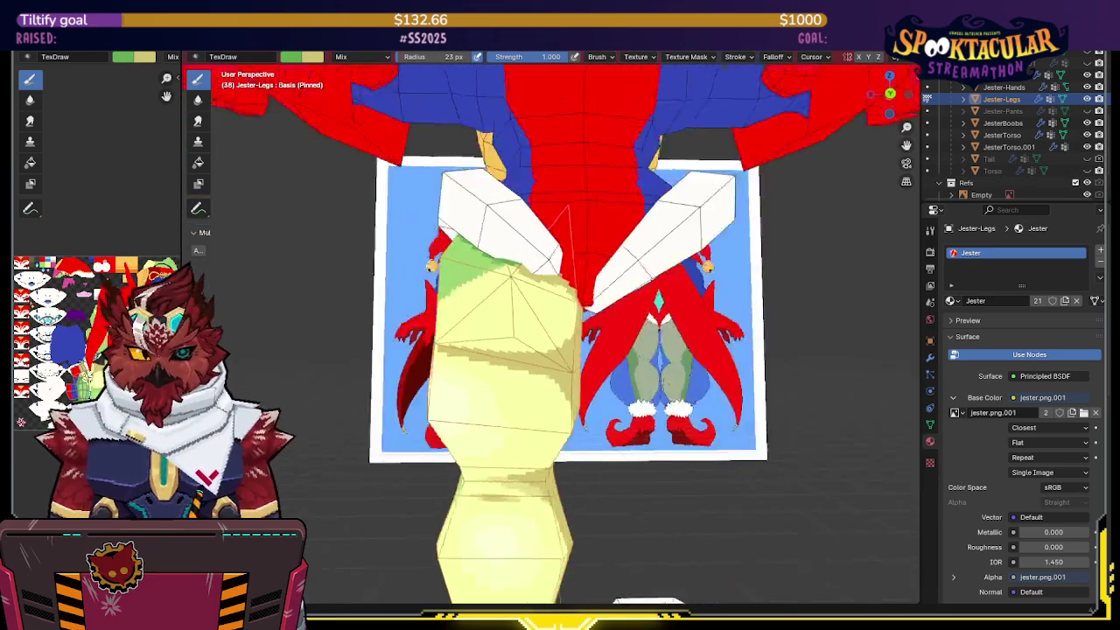
Step: Brush two darker yellow shading strokes onto the inner leg and orbit to check them
{"action": "left_click", "coordinate": [1088, 170]}
{"action": "left_click", "coordinate": [1088, 171]}
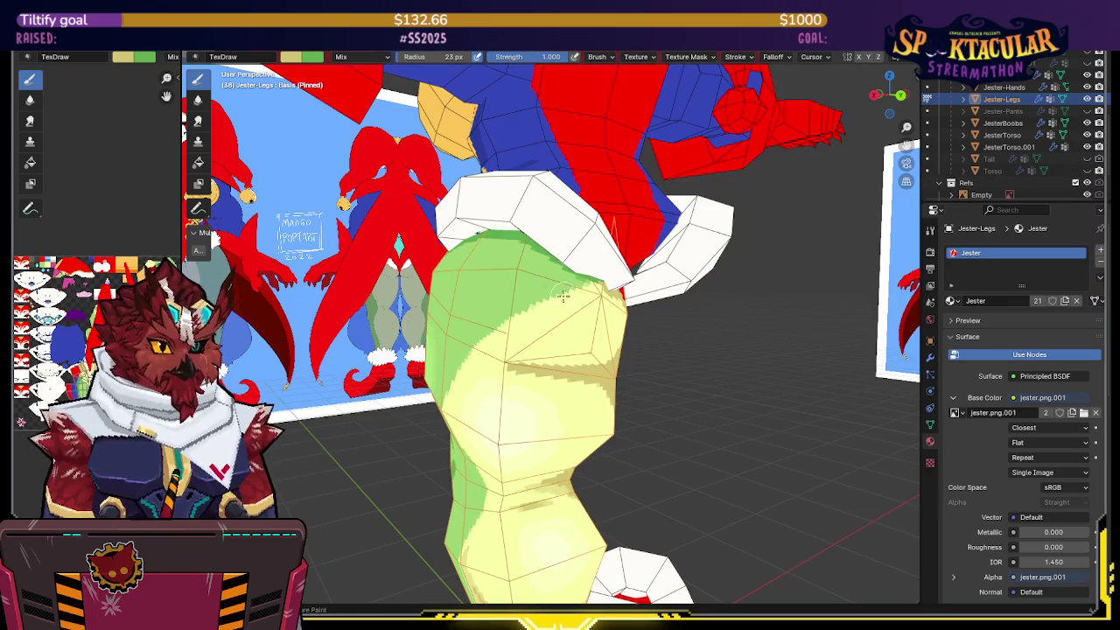
{"action": "middle_click_drag", "start_coordinate": [573, 338], "coordinate": [519, 317]}
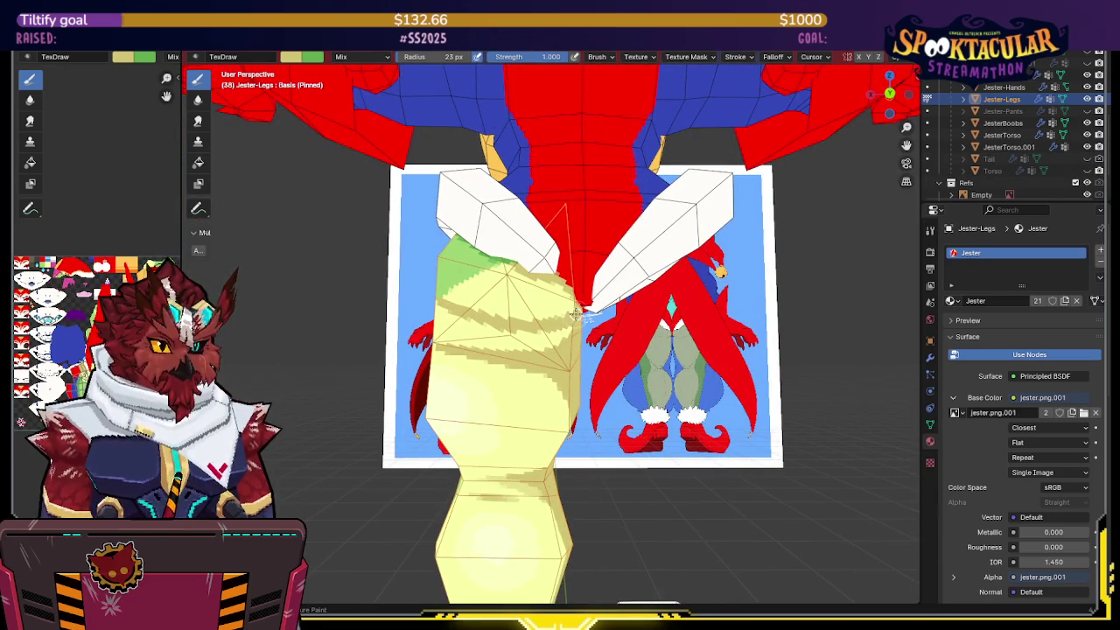
{"action": "mouse_move", "coordinate": [573, 322]}
{"action": "middle_mouse_down"}
{"action": "mouse_move", "coordinate": [514, 328]}
{"action": "mouse_move", "coordinate": [564, 347]}
{"action": "mouse_move", "coordinate": [522, 312]}
{"action": "middle_mouse_up"}
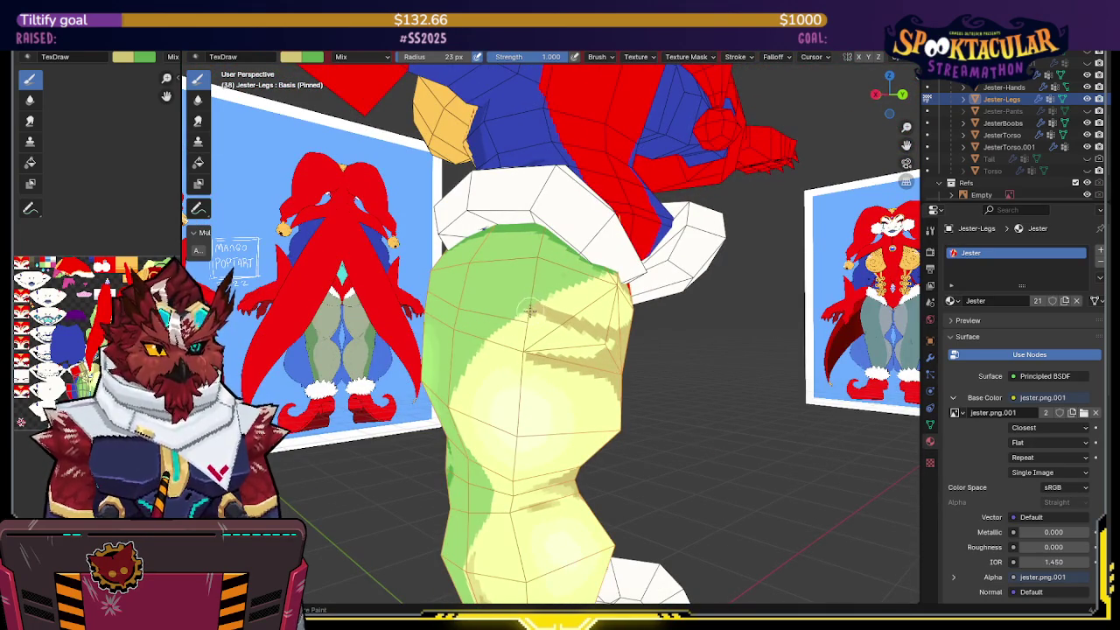
{"action": "left_click_drag", "start_coordinate": [544, 325], "coordinate": [586, 349]}
{"action": "left_click_drag", "start_coordinate": [534, 322], "coordinate": [540, 330]}
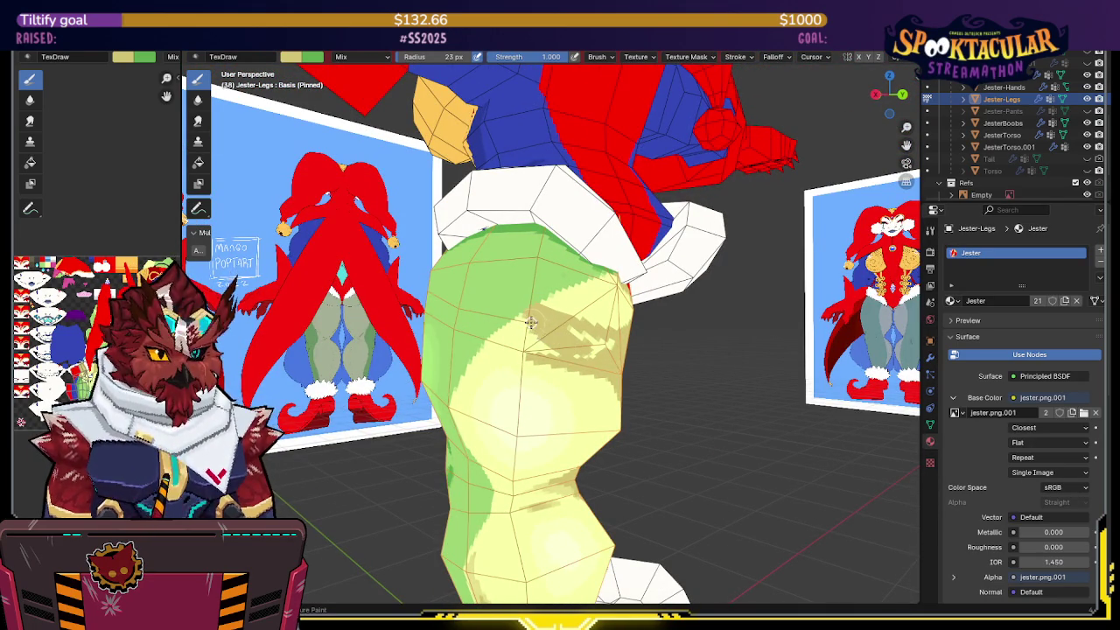
{"action": "middle_click_drag", "start_coordinate": [617, 347], "coordinate": [566, 311]}
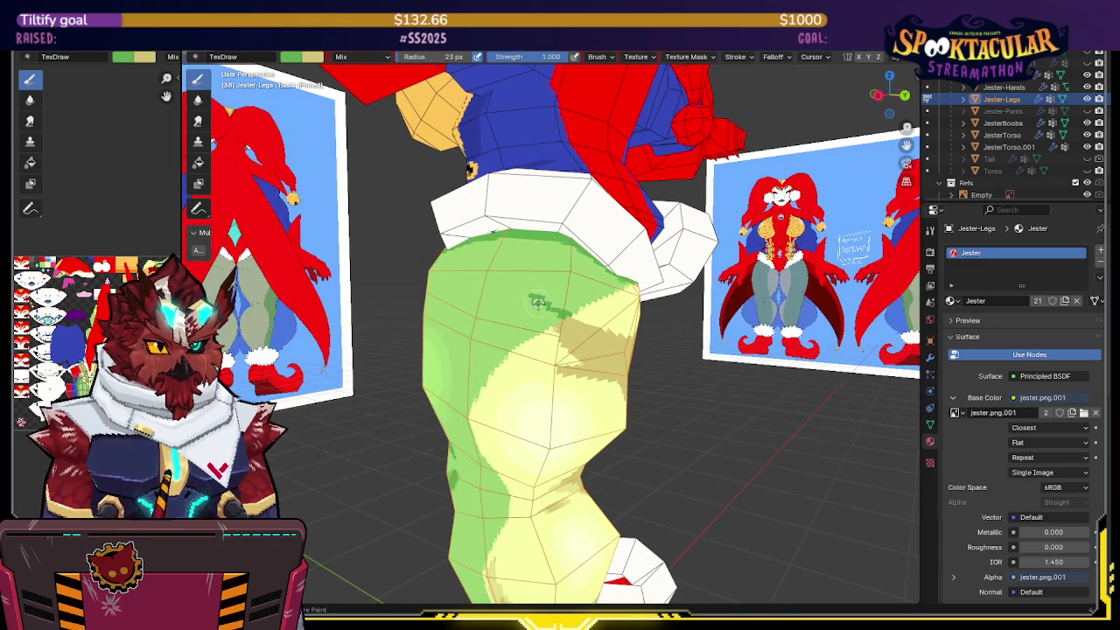
{"action": "mouse_move", "coordinate": [556, 317]}
{"action": "middle_mouse_down"}
{"action": "mouse_move", "coordinate": [574, 304]}
{"action": "mouse_move", "coordinate": [556, 337]}
{"action": "mouse_move", "coordinate": [554, 326]}
{"action": "mouse_move", "coordinate": [520, 338]}
{"action": "mouse_move", "coordinate": [495, 327]}
{"action": "middle_mouse_up"}
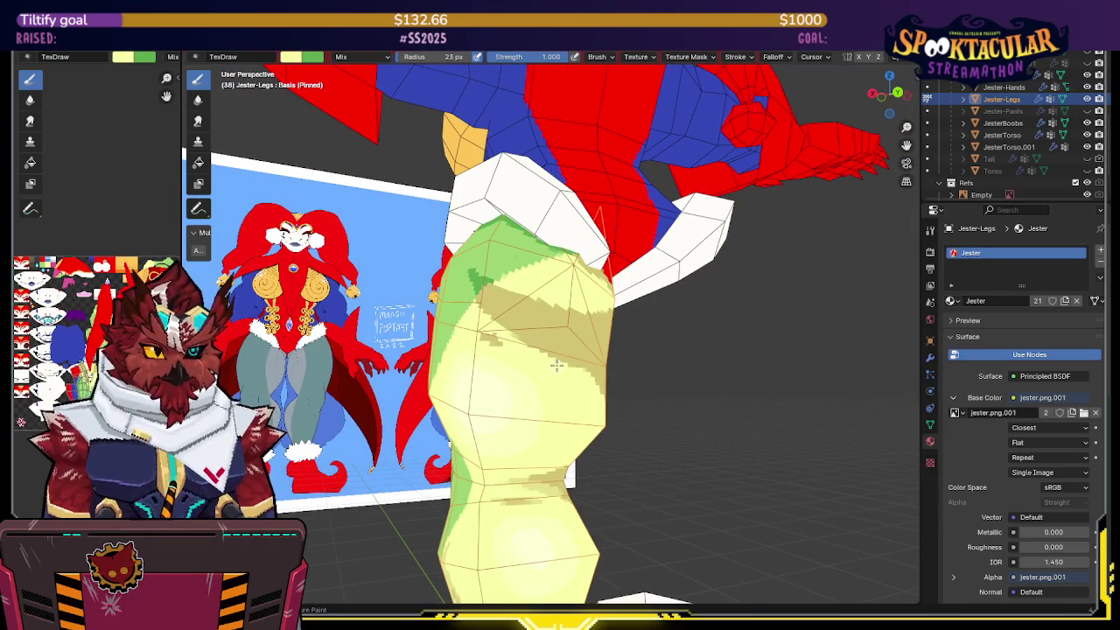
{"action": "mouse_move", "coordinate": [492, 342]}
{"action": "middle_mouse_down"}
{"action": "mouse_move", "coordinate": [580, 351]}
{"action": "mouse_move", "coordinate": [667, 275]}
{"action": "mouse_move", "coordinate": [767, 317]}
{"action": "middle_mouse_up"}
{"action": "mouse_move", "coordinate": [677, 315]}
{"action": "middle_mouse_down"}
{"action": "mouse_move", "coordinate": [621, 276]}
{"action": "mouse_move", "coordinate": [592, 303]}
{"action": "mouse_move", "coordinate": [582, 278]}
{"action": "middle_mouse_up"}
Step: Sample the leg's green, turn overlays on, and check the leg against the front reference
{"action": "key", "text": "s"}
{"action": "scroll", "coordinate": [617, 272], "scroll_direction": "up", "scroll_amount": 2}
{"action": "key", "text": "shift+alt+z"}
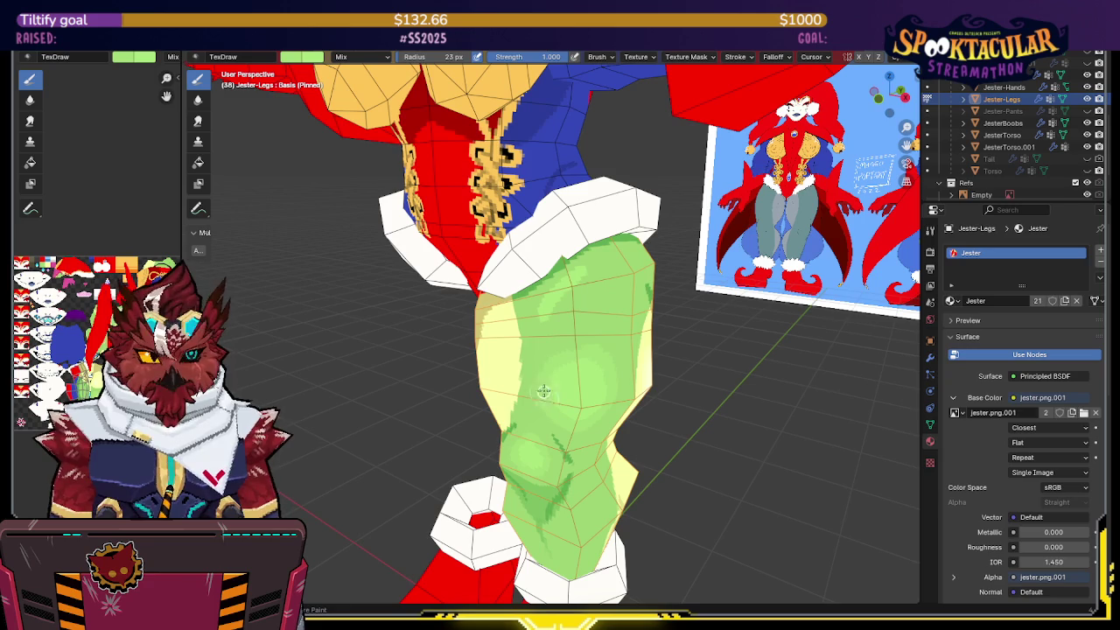
{"action": "middle_click_drag", "start_coordinate": [559, 283], "coordinate": [593, 274]}
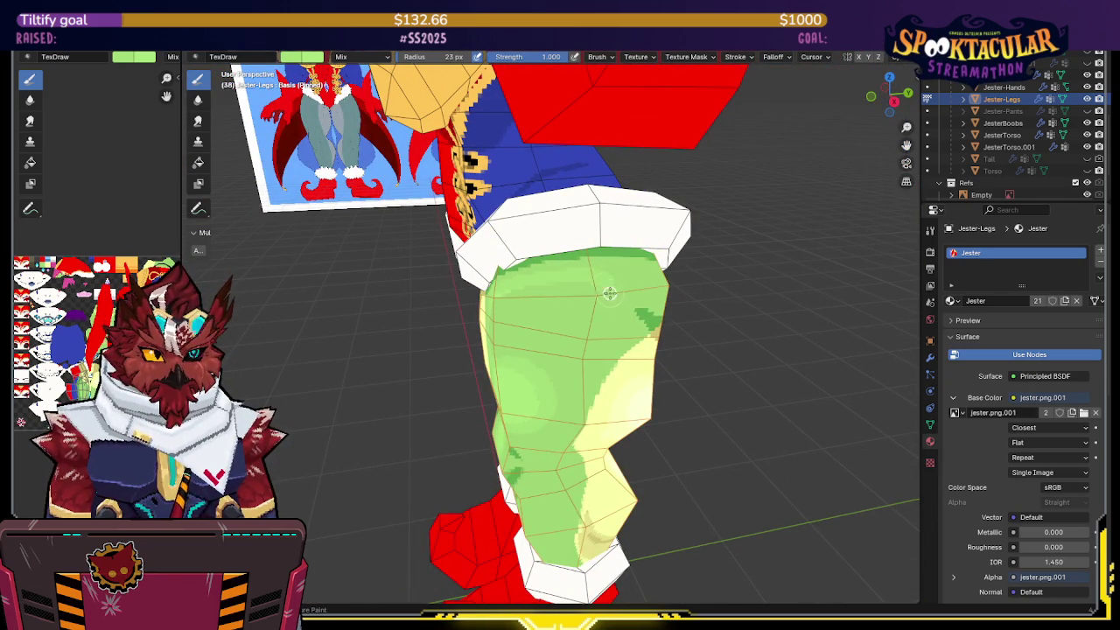
{"action": "middle_click_drag", "start_coordinate": [604, 281], "coordinate": [623, 285]}
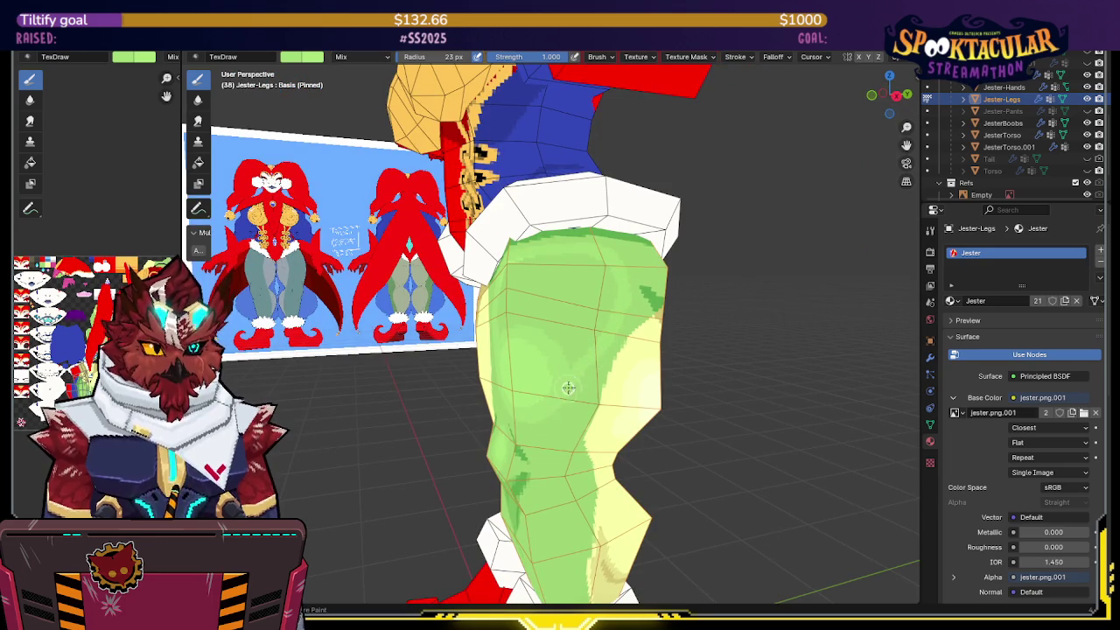
{"action": "middle_click_drag", "start_coordinate": [584, 331], "coordinate": [590, 325]}
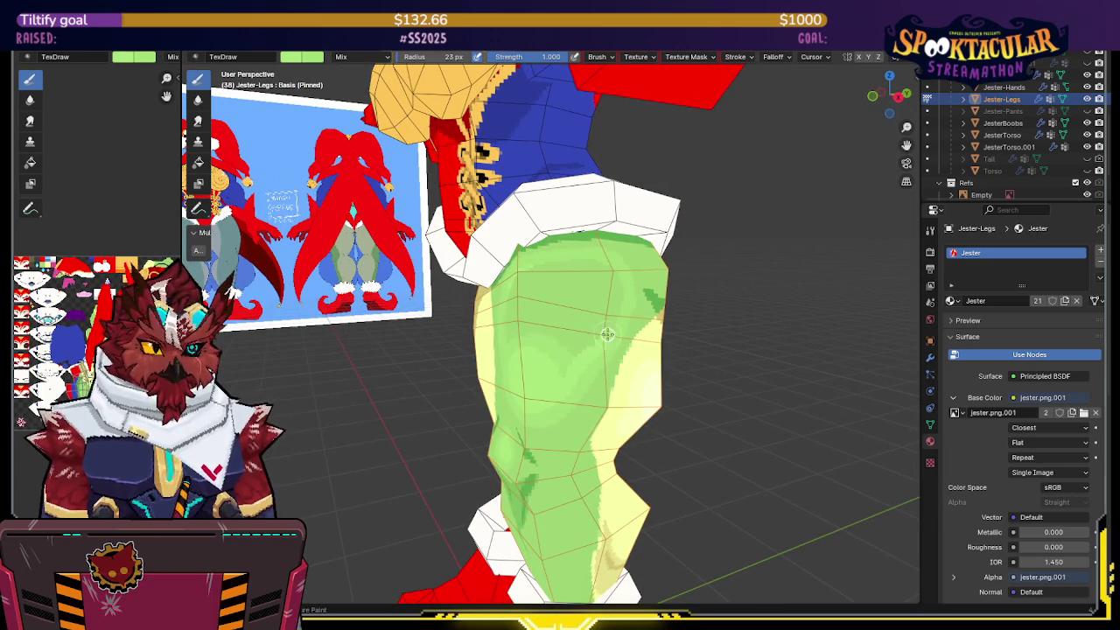
{"action": "middle_click_drag", "start_coordinate": [573, 262], "coordinate": [629, 269]}
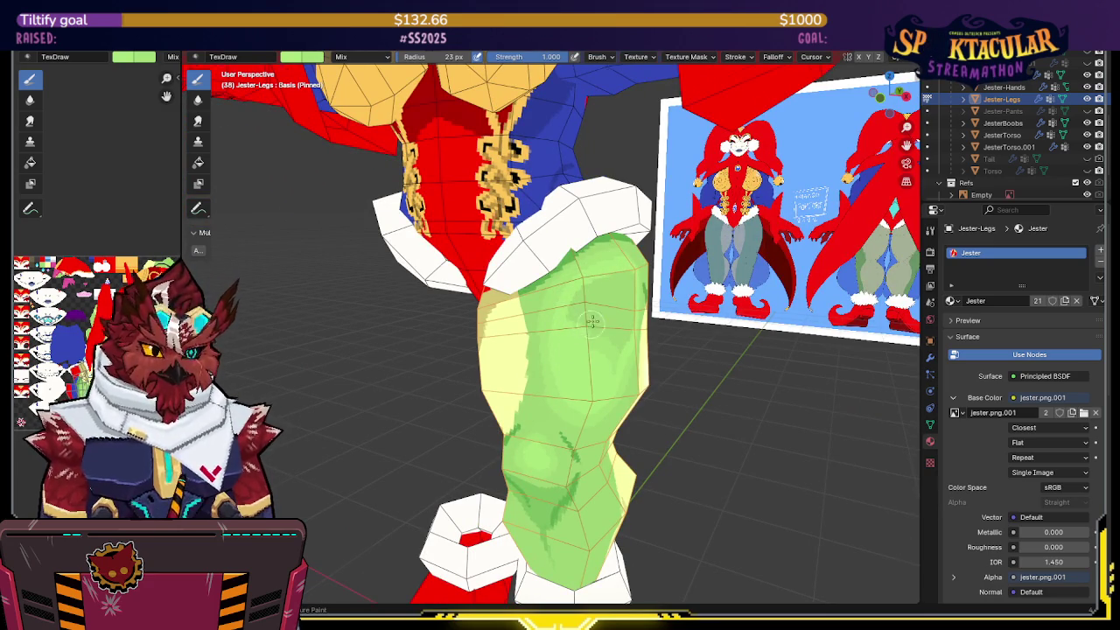
{"action": "middle_click_drag", "start_coordinate": [592, 322], "coordinate": [555, 371]}
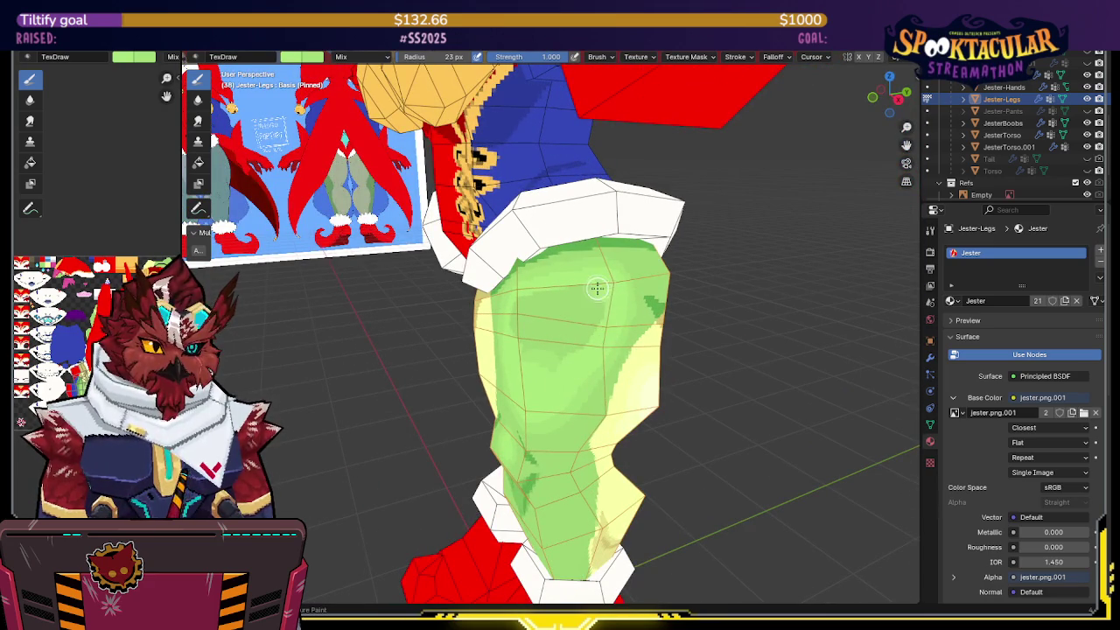
{"action": "mouse_move", "coordinate": [533, 320]}
{"action": "middle_mouse_down"}
{"action": "mouse_move", "coordinate": [551, 303]}
{"action": "mouse_move", "coordinate": [516, 308]}
{"action": "mouse_move", "coordinate": [604, 305]}
{"action": "mouse_move", "coordinate": [595, 320]}
{"action": "mouse_move", "coordinate": [560, 289]}
{"action": "mouse_move", "coordinate": [571, 267]}
{"action": "mouse_move", "coordinate": [484, 251]}
{"action": "mouse_move", "coordinate": [562, 272]}
{"action": "middle_mouse_up"}
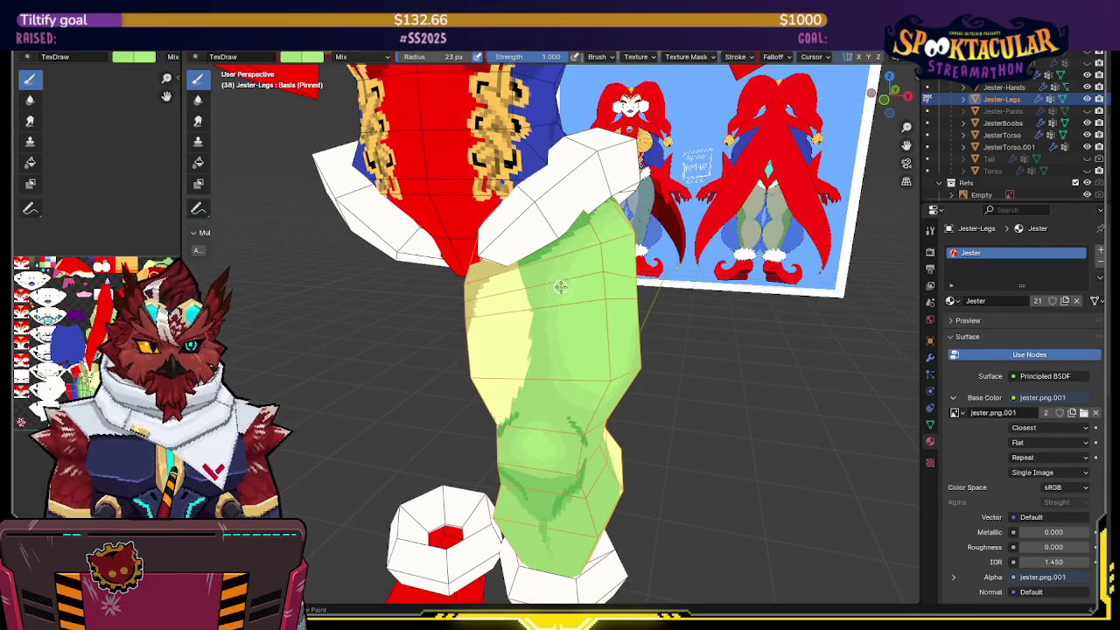
{"action": "mouse_move", "coordinate": [570, 280]}
{"action": "middle_mouse_down"}
{"action": "mouse_move", "coordinate": [560, 258]}
{"action": "mouse_move", "coordinate": [529, 260]}
{"action": "middle_mouse_up"}
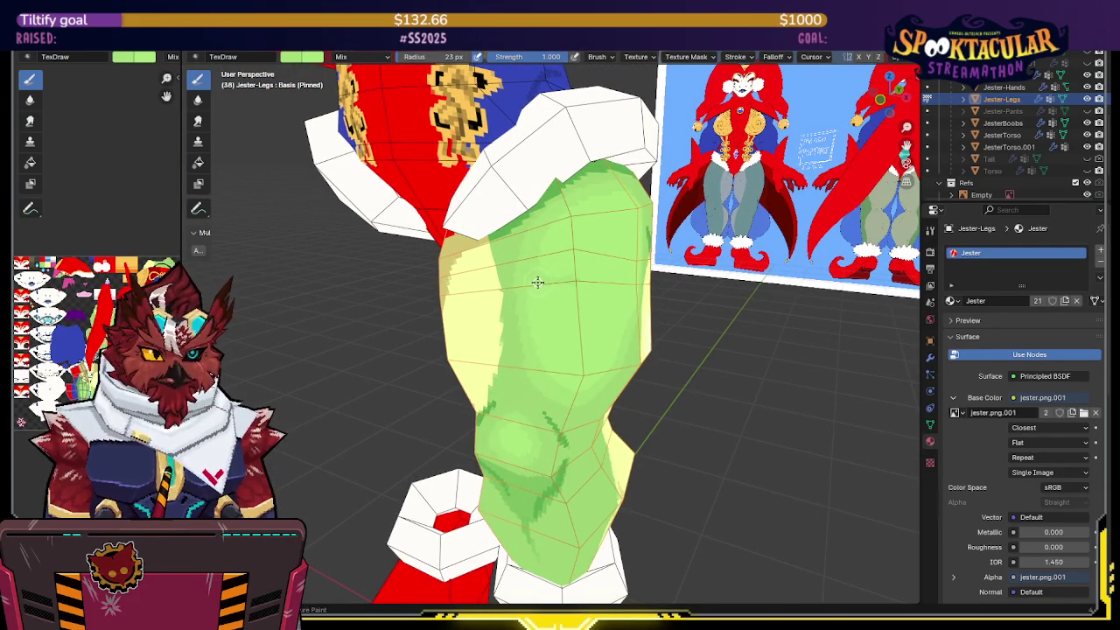
{"action": "mouse_move", "coordinate": [590, 276]}
{"action": "middle_mouse_down"}
{"action": "mouse_move", "coordinate": [544, 278]}
{"action": "mouse_move", "coordinate": [521, 265]}
{"action": "middle_mouse_up"}
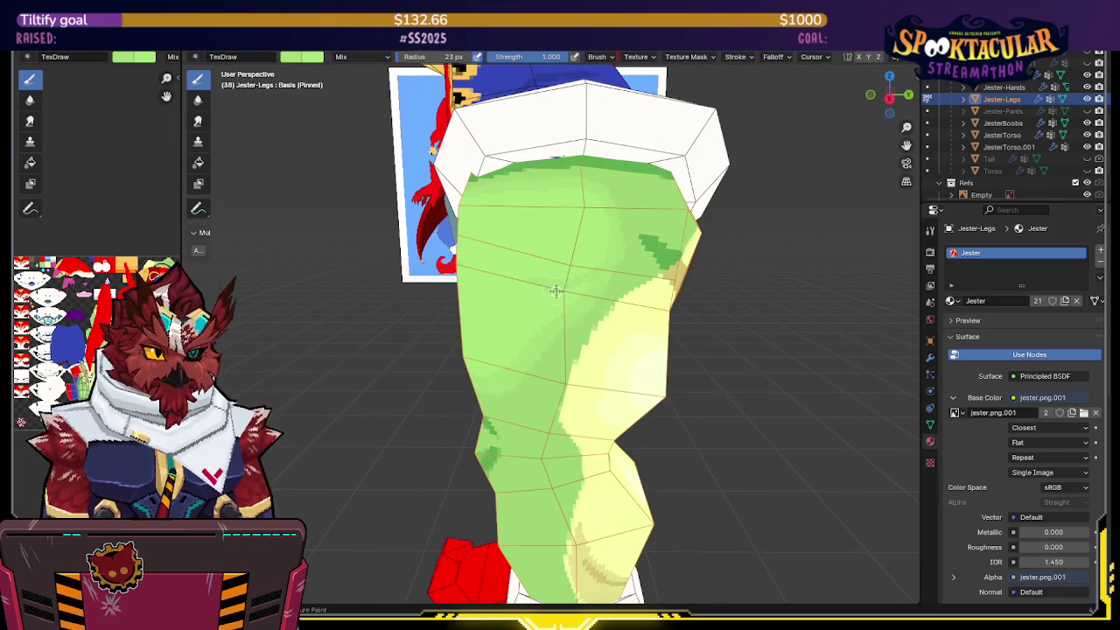
Step: Hide the overlays and inspect the painted leg from several closer angles
{"action": "key", "text": "shift+alt+z"}
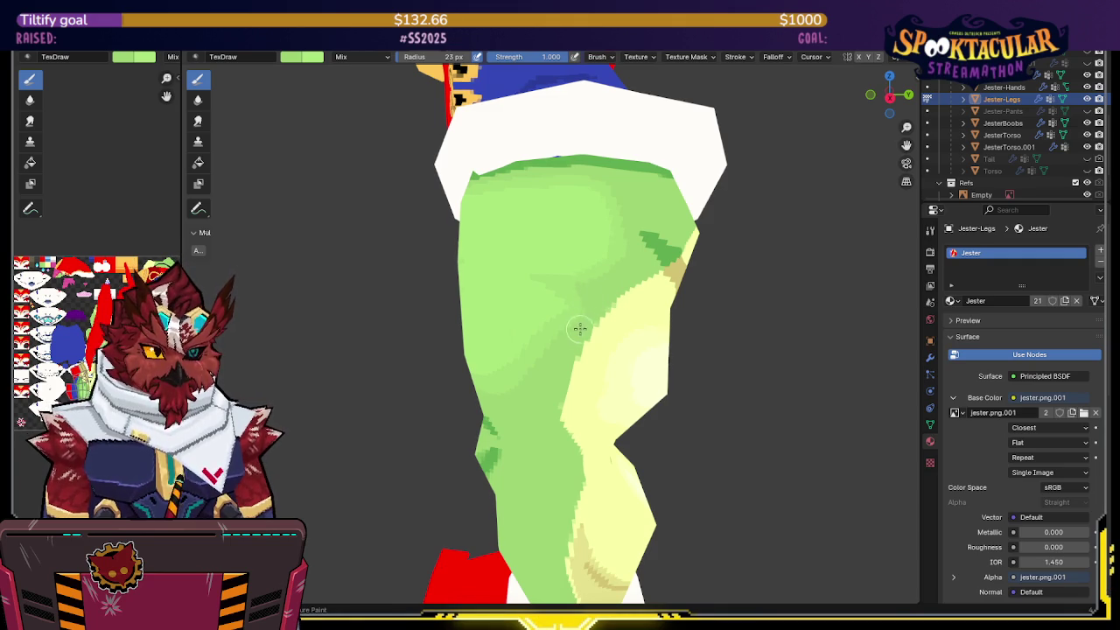
{"action": "middle_click_drag", "start_coordinate": [591, 284], "coordinate": [567, 265]}
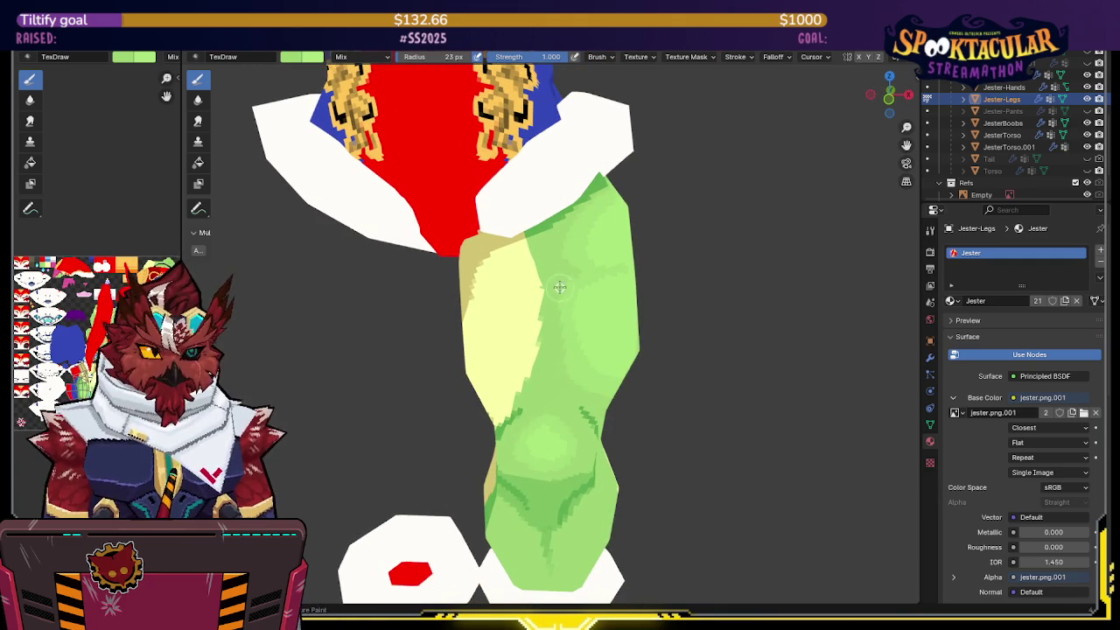
{"action": "middle_click_drag", "start_coordinate": [560, 280], "coordinate": [563, 300]}
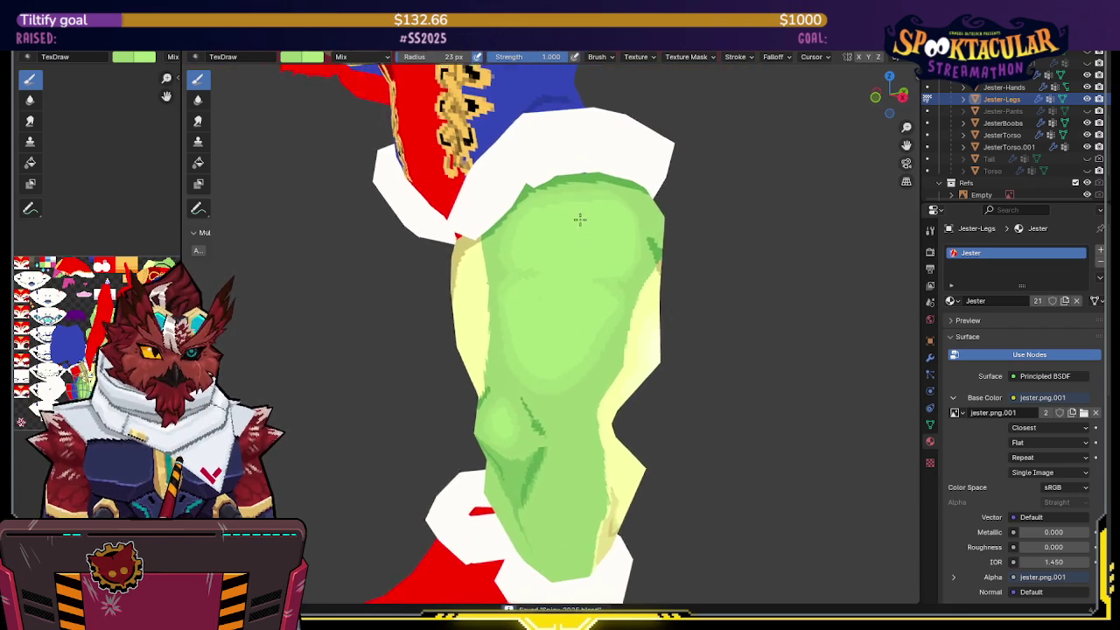
{"action": "mouse_move", "coordinate": [567, 270]}
{"action": "middle_mouse_down"}
{"action": "mouse_move", "coordinate": [587, 280]}
{"action": "mouse_move", "coordinate": [578, 290]}
{"action": "mouse_move", "coordinate": [578, 258]}
{"action": "middle_mouse_up"}
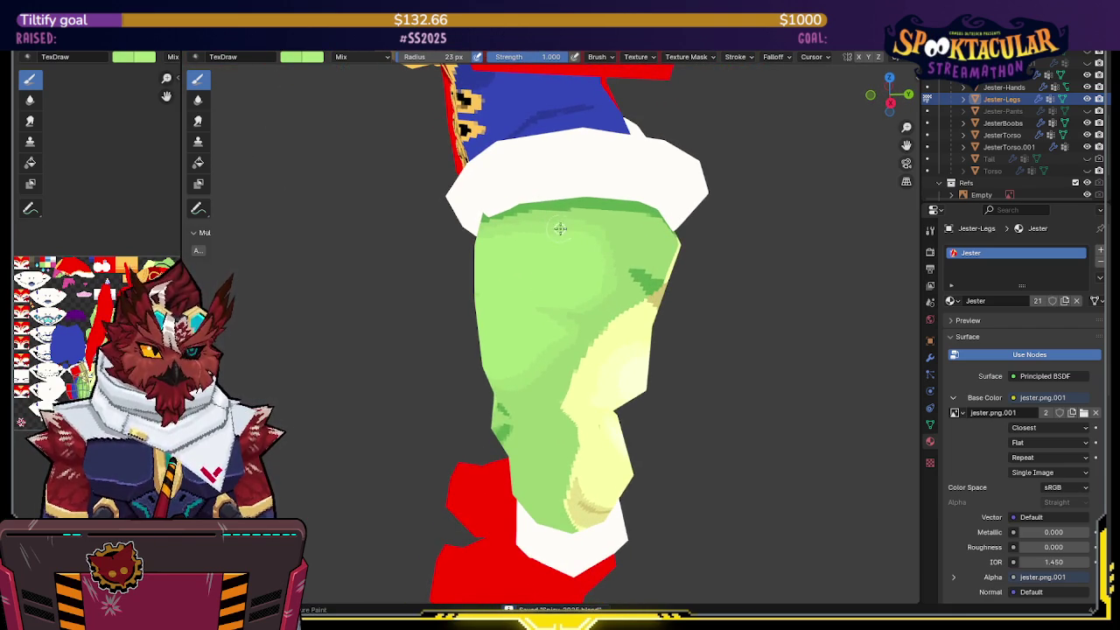
{"action": "mouse_move", "coordinate": [605, 265]}
{"action": "middle_mouse_down"}
{"action": "mouse_move", "coordinate": [560, 256]}
{"action": "mouse_move", "coordinate": [615, 251]}
{"action": "mouse_move", "coordinate": [551, 304]}
{"action": "middle_mouse_up"}
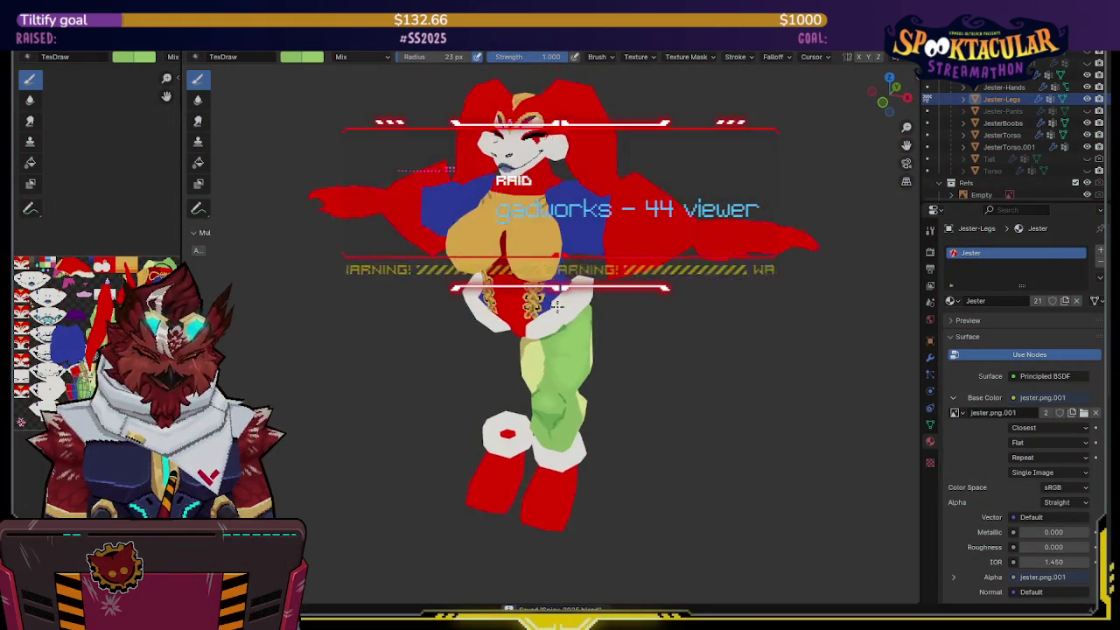
Step: Return to Object Mode and leave local view to show the full jester with its reference boards
{"action": "key", "text": "ctrl+Tab"}
{"action": "left_click", "coordinate": [510, 308]}
{"action": "key", "text": "KP_Divide"}
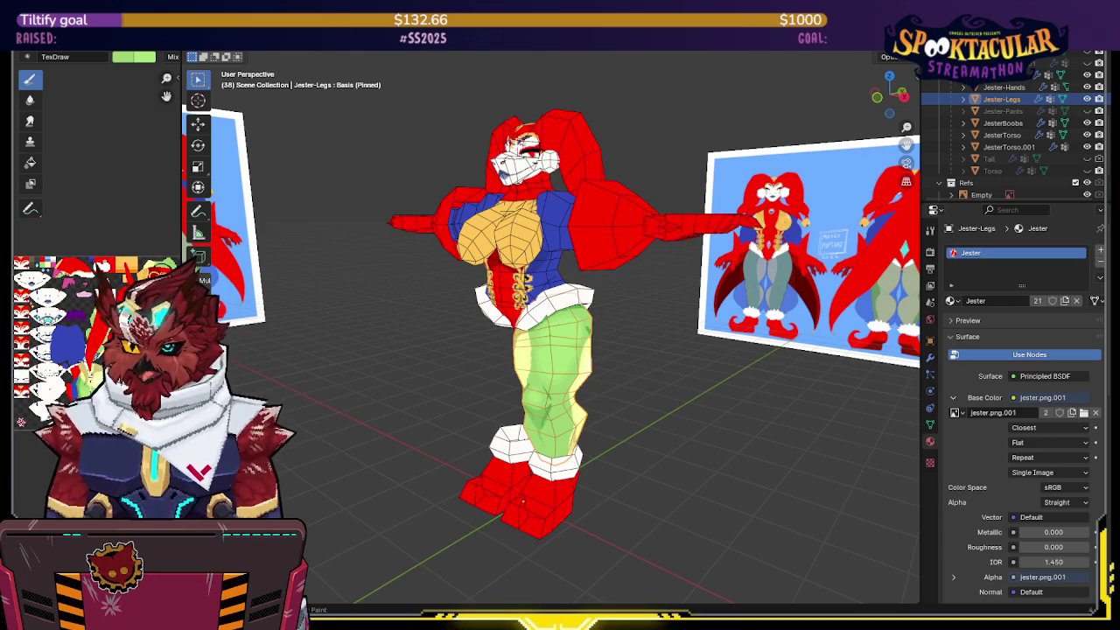
Step: Save the .blend file and orbit the jester to view it beside both reference boards
{"action": "mouse_move", "coordinate": [543, 343]}
{"action": "middle_mouse_down"}
{"action": "mouse_move", "coordinate": [575, 341]}
{"action": "mouse_move", "coordinate": [627, 385]}
{"action": "middle_mouse_up"}
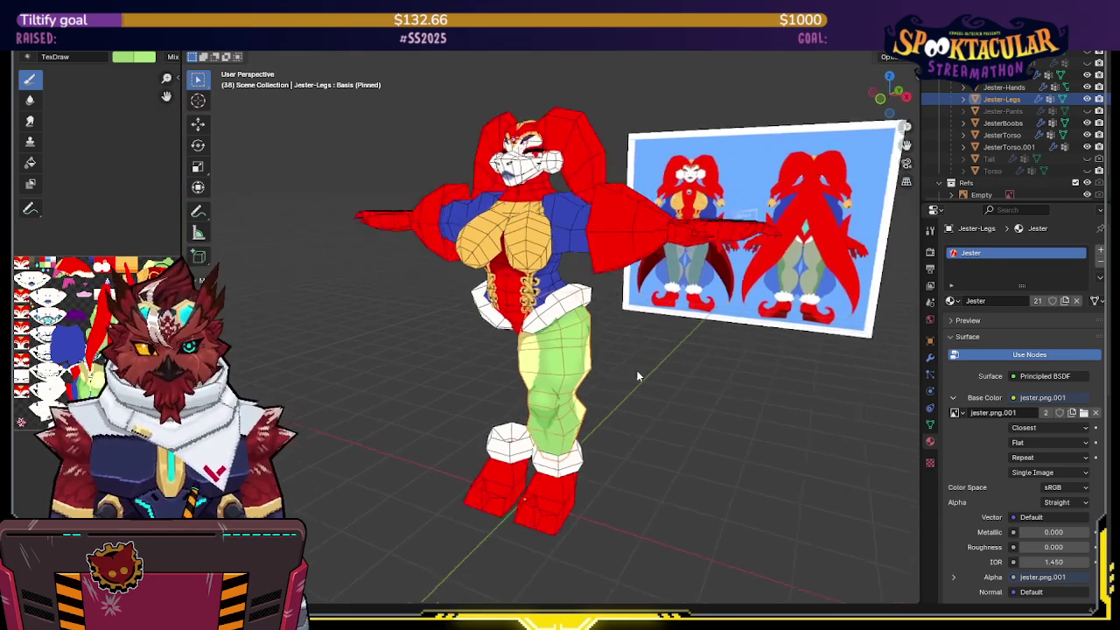
{"action": "key", "text": "ctrl+s"}
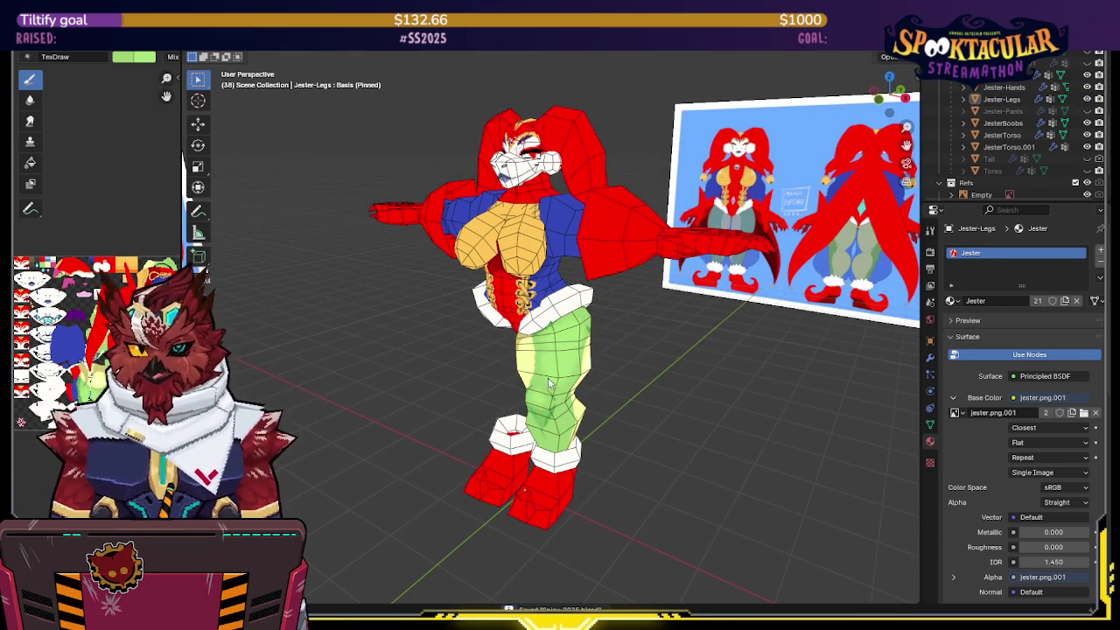
{"action": "mouse_move", "coordinate": [585, 391]}
{"action": "middle_mouse_down"}
{"action": "mouse_move", "coordinate": [595, 386]}
{"action": "mouse_move", "coordinate": [578, 393]}
{"action": "middle_mouse_up"}
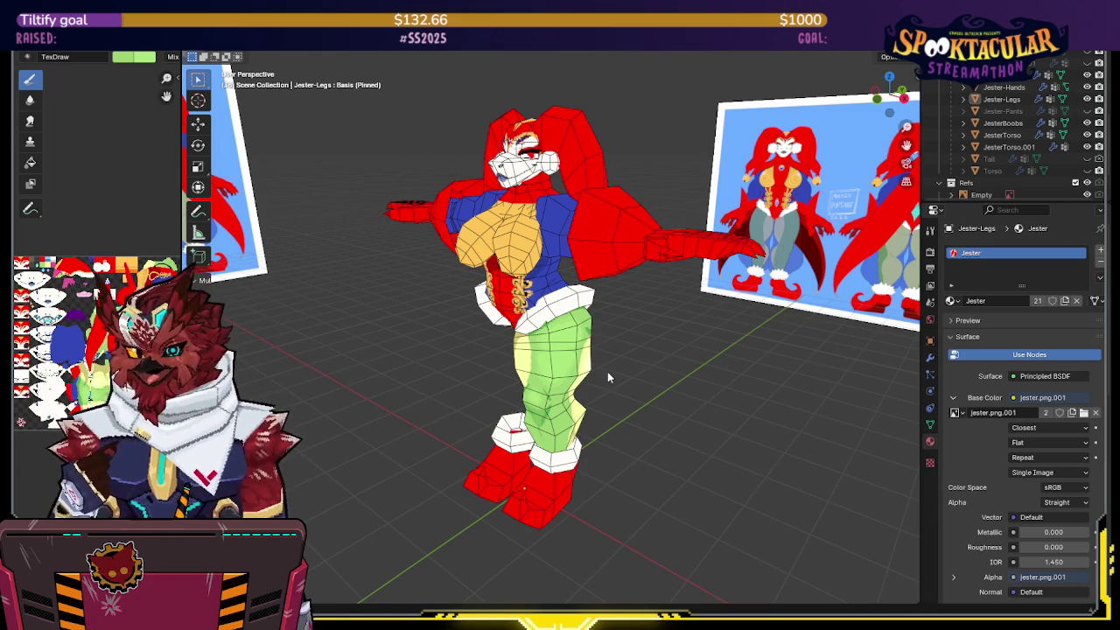
{"action": "mouse_move", "coordinate": [615, 367]}
{"action": "middle_mouse_down"}
{"action": "mouse_move", "coordinate": [701, 356]}
{"action": "mouse_move", "coordinate": [675, 362]}
{"action": "mouse_move", "coordinate": [635, 324]}
{"action": "mouse_move", "coordinate": [647, 353]}
{"action": "middle_mouse_up"}
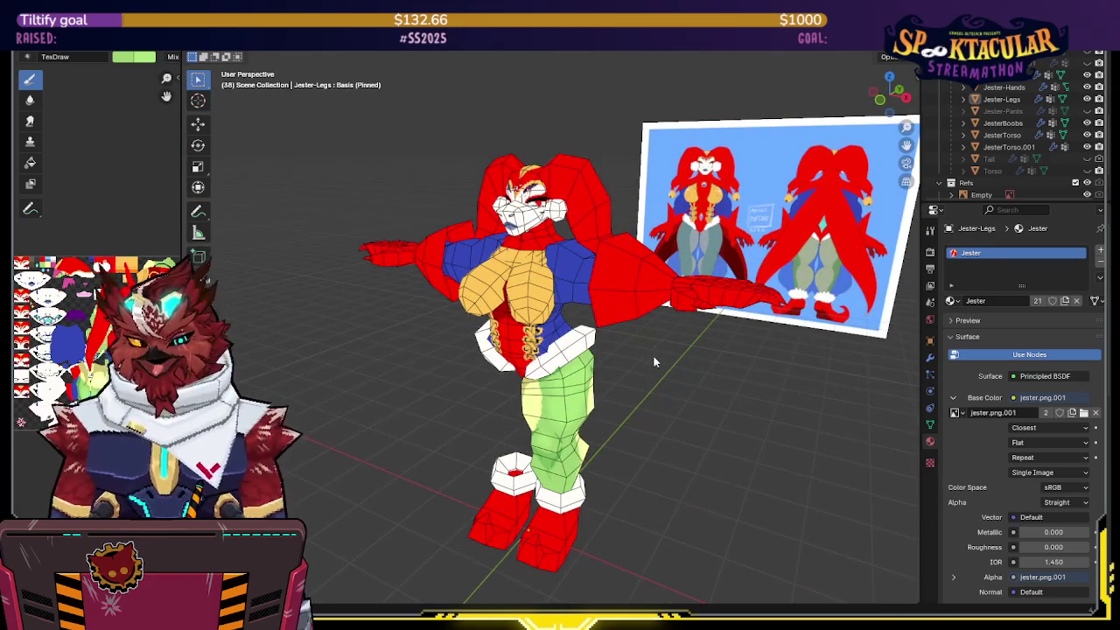
{"action": "key", "text": "ctrl+Tab"}
{"action": "mouse_move", "coordinate": [650, 370]}
{"action": "middle_mouse_down"}
{"action": "mouse_move", "coordinate": [646, 347]}
{"action": "mouse_move", "coordinate": [666, 342]}
{"action": "mouse_move", "coordinate": [627, 352]}
{"action": "mouse_move", "coordinate": [628, 343]}
{"action": "middle_mouse_up"}
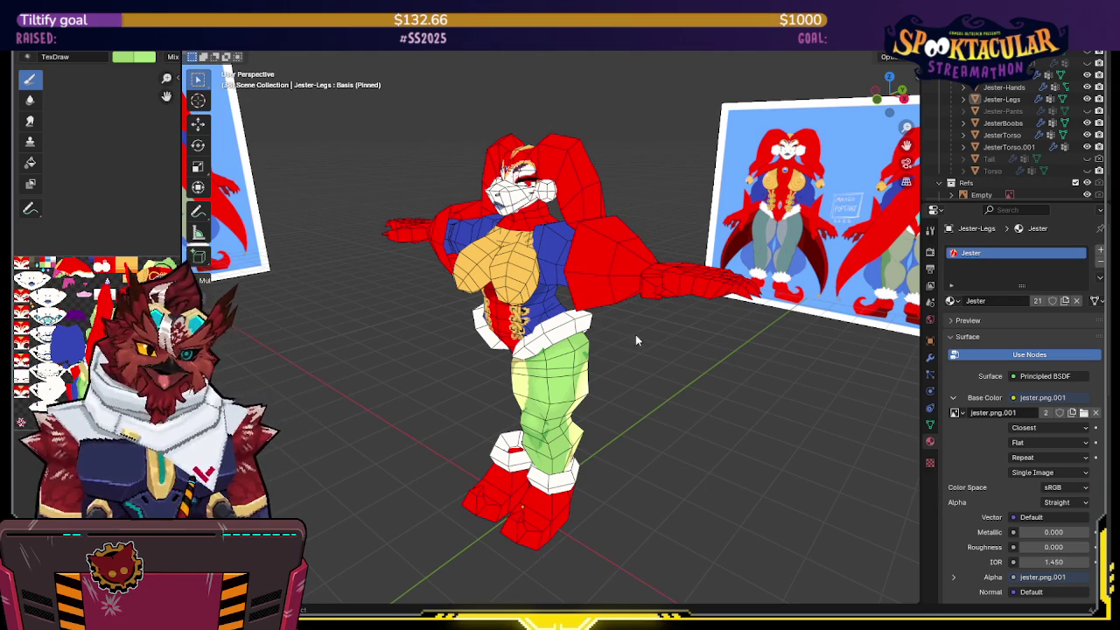
{"action": "middle_click_drag", "start_coordinate": [711, 344], "coordinate": [745, 341]}
Step: Enlarge the outliner, hide all jester objects, then unhide Body and the full model
{"action": "scroll", "coordinate": [1018, 96], "scroll_direction": "up", "scroll_amount": 2}
{"action": "scroll", "coordinate": [1049, 111], "scroll_direction": "up", "scroll_amount": 2}
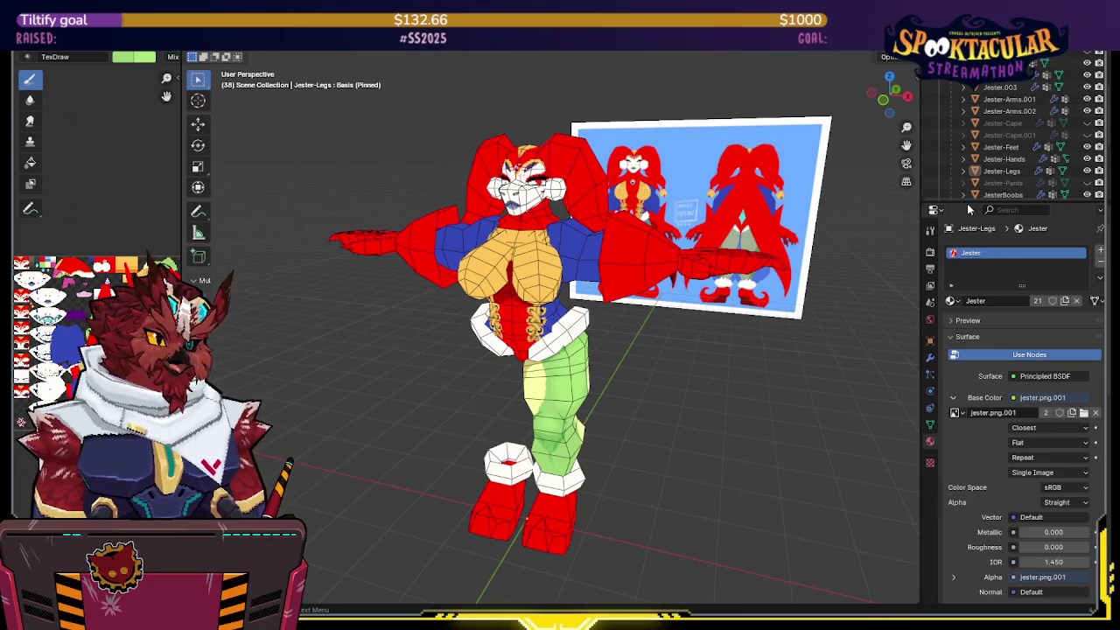
{"action": "left_click_drag", "start_coordinate": [968, 203], "coordinate": [971, 344]}
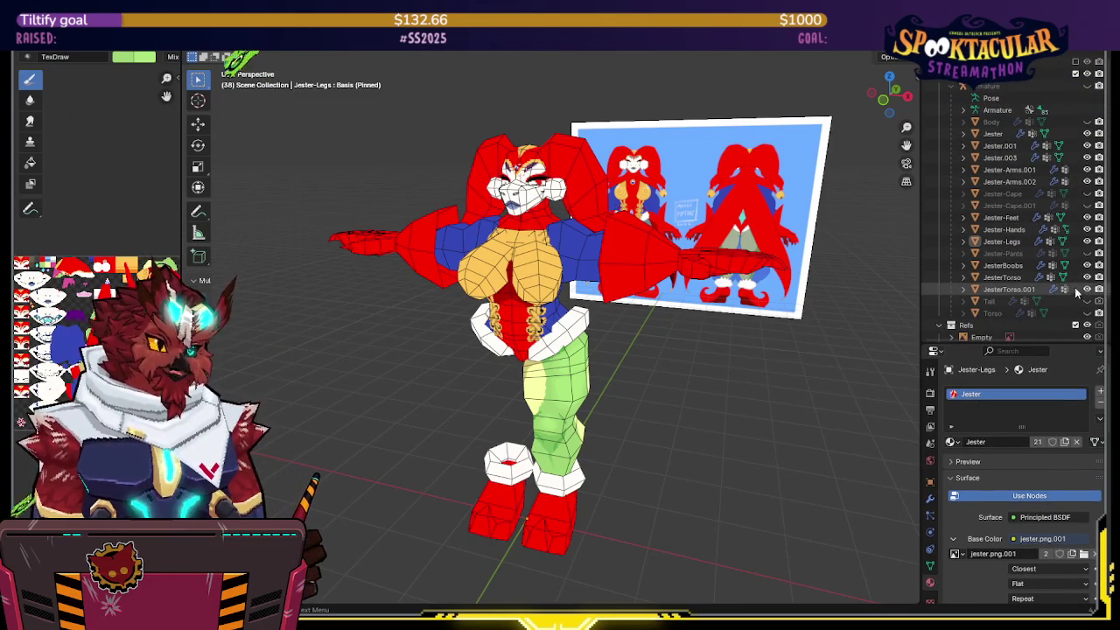
{"action": "left_click_drag", "start_coordinate": [1090, 297], "coordinate": [1090, 128]}
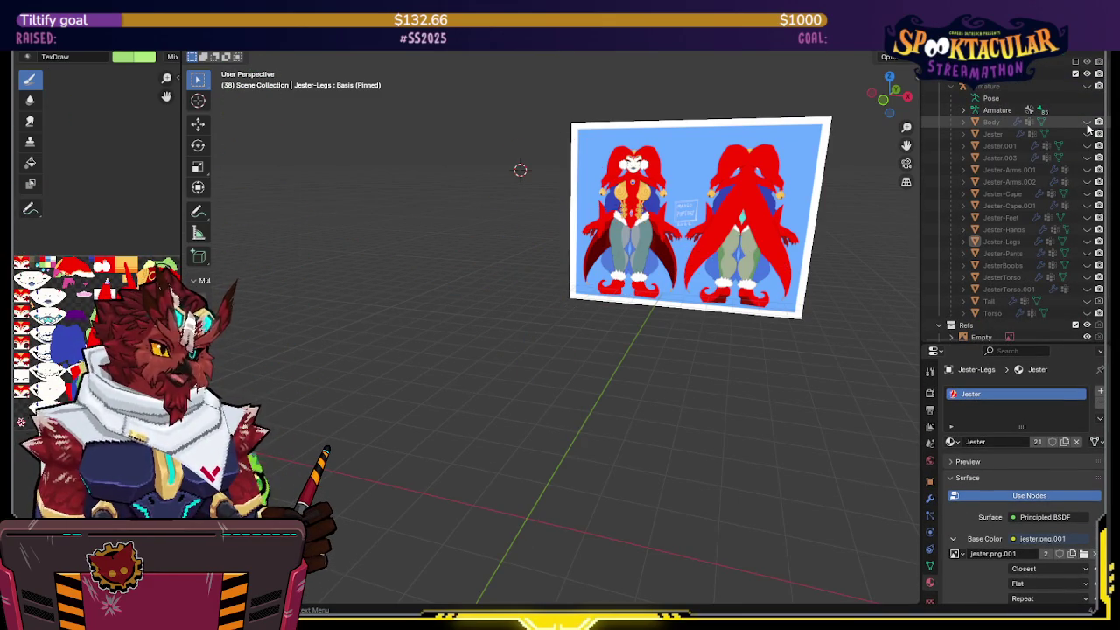
{"action": "left_click", "coordinate": [1088, 122]}
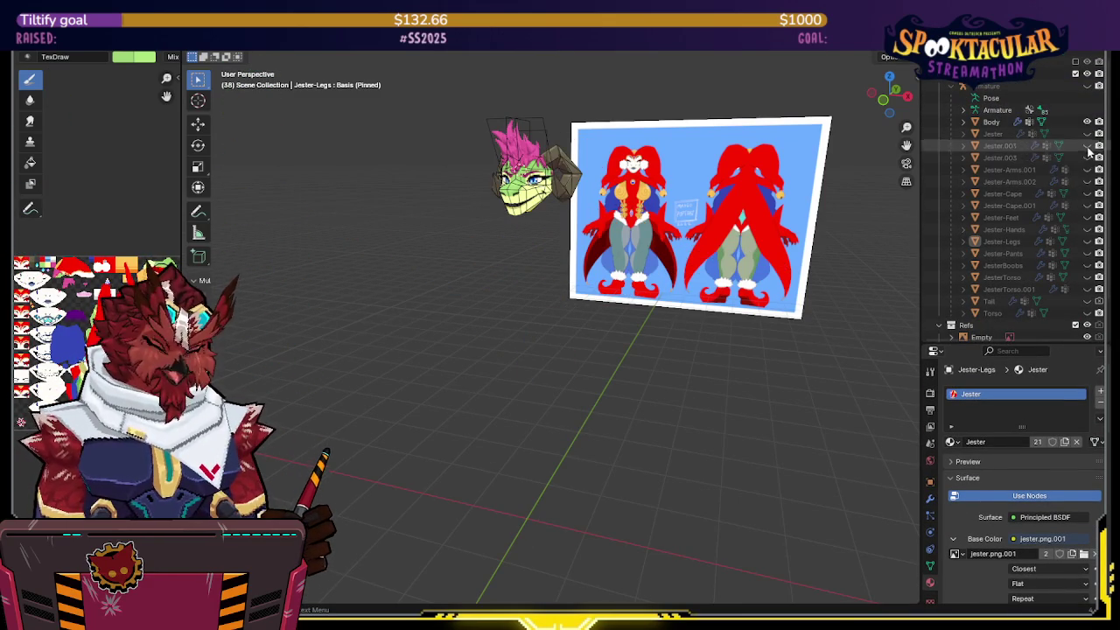
{"action": "left_click", "coordinate": [1087, 312]}
Step: Toggle the viewport overlays and hide Jester-Pants to reveal the green legs
{"action": "mouse_move", "coordinate": [718, 368]}
{"action": "middle_mouse_down"}
{"action": "mouse_move", "coordinate": [766, 357]}
{"action": "mouse_move", "coordinate": [709, 341]}
{"action": "mouse_move", "coordinate": [680, 300]}
{"action": "mouse_move", "coordinate": [761, 246]}
{"action": "mouse_move", "coordinate": [751, 260]}
{"action": "mouse_move", "coordinate": [583, 286]}
{"action": "mouse_move", "coordinate": [378, 292]}
{"action": "mouse_move", "coordinate": [430, 279]}
{"action": "mouse_move", "coordinate": [399, 293]}
{"action": "mouse_move", "coordinate": [778, 284]}
{"action": "mouse_move", "coordinate": [410, 295]}
{"action": "mouse_move", "coordinate": [620, 276]}
{"action": "mouse_move", "coordinate": [688, 278]}
{"action": "mouse_move", "coordinate": [665, 290]}
{"action": "mouse_move", "coordinate": [458, 302]}
{"action": "mouse_move", "coordinate": [892, 288]}
{"action": "mouse_move", "coordinate": [516, 300]}
{"action": "mouse_move", "coordinate": [420, 286]}
{"action": "mouse_move", "coordinate": [842, 268]}
{"action": "mouse_move", "coordinate": [866, 272]}
{"action": "mouse_move", "coordinate": [416, 292]}
{"action": "mouse_move", "coordinate": [831, 280]}
{"action": "mouse_move", "coordinate": [479, 312]}
{"action": "mouse_move", "coordinate": [404, 297]}
{"action": "mouse_move", "coordinate": [569, 282]}
{"action": "mouse_move", "coordinate": [628, 257]}
{"action": "mouse_move", "coordinate": [634, 238]}
{"action": "middle_mouse_up"}
{"action": "key", "text": "shift+alt+z"}
{"action": "scroll", "coordinate": [680, 301], "scroll_direction": "up", "scroll_amount": 2}
{"action": "scroll", "coordinate": [685, 283], "scroll_direction": "up", "scroll_amount": 2}
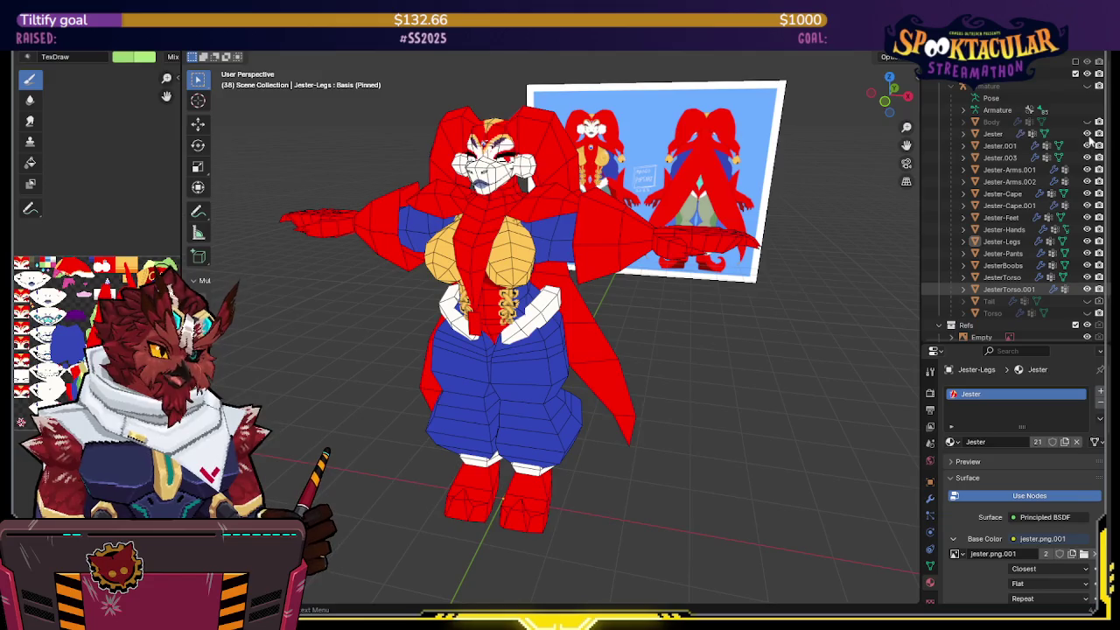
{"action": "middle_click_drag", "start_coordinate": [790, 217], "coordinate": [678, 230]}
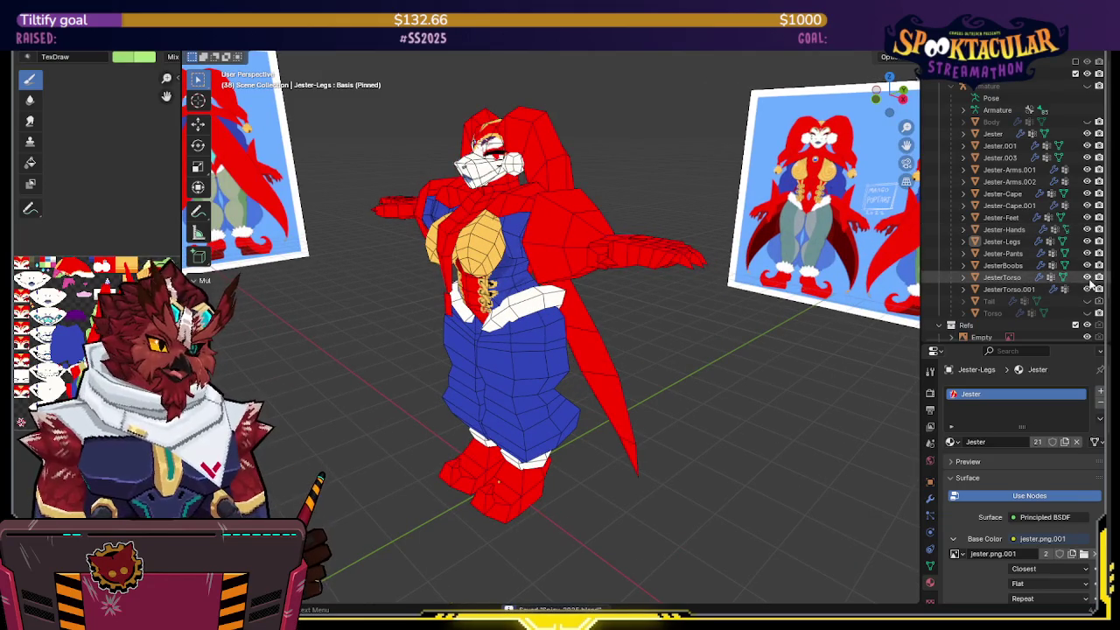
{"action": "left_click", "coordinate": [1087, 253]}
Step: Select Jester-Legs, view it in isolation briefly, and hide the red cape
{"action": "middle_click_drag", "start_coordinate": [612, 324], "coordinate": [666, 322]}
{"action": "left_click", "coordinate": [520, 404]}
{"action": "mouse_move", "coordinate": [520, 404]}
{"action": "middle_mouse_down"}
{"action": "mouse_move", "coordinate": [612, 306]}
{"action": "mouse_move", "coordinate": [325, 311]}
{"action": "mouse_move", "coordinate": [504, 320]}
{"action": "mouse_move", "coordinate": [585, 290]}
{"action": "middle_mouse_up"}
{"action": "scroll", "coordinate": [420, 315], "scroll_direction": "up", "scroll_amount": 3}
{"action": "key", "text": "KP_Divide"}
{"action": "key", "text": "KP_Divide"}
{"action": "left_click", "coordinate": [615, 270]}
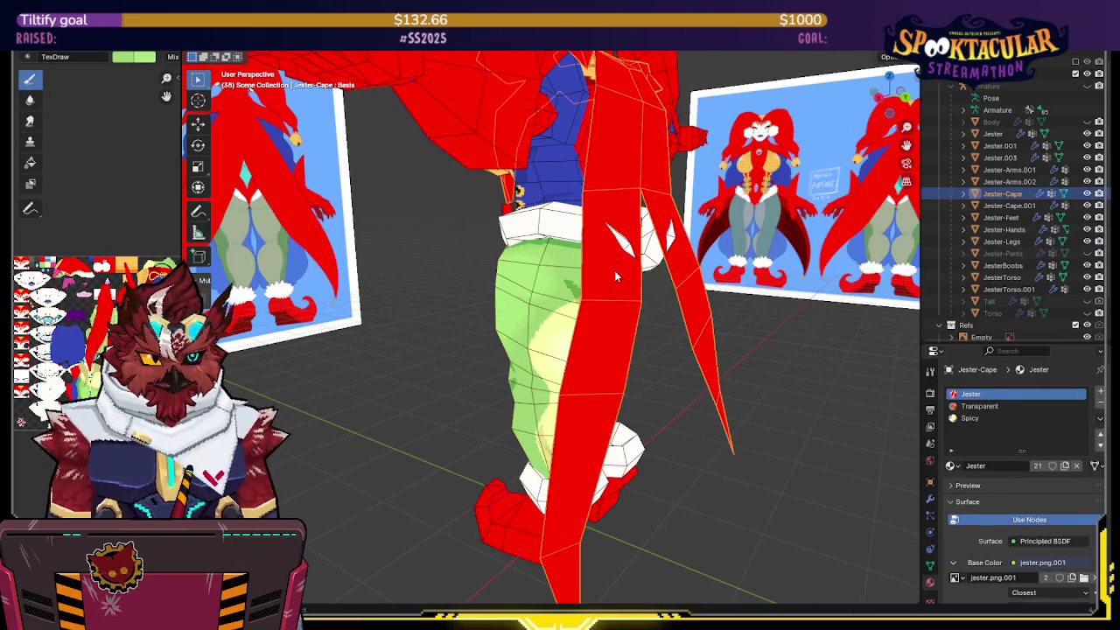
Step: Switch Jester-Legs into Texture Paint mode
{"action": "key", "text": "h"}
{"action": "left_click", "coordinate": [560, 302]}
{"action": "key", "text": "ctrl+Tab"}
{"action": "left_click", "coordinate": [639, 262]}
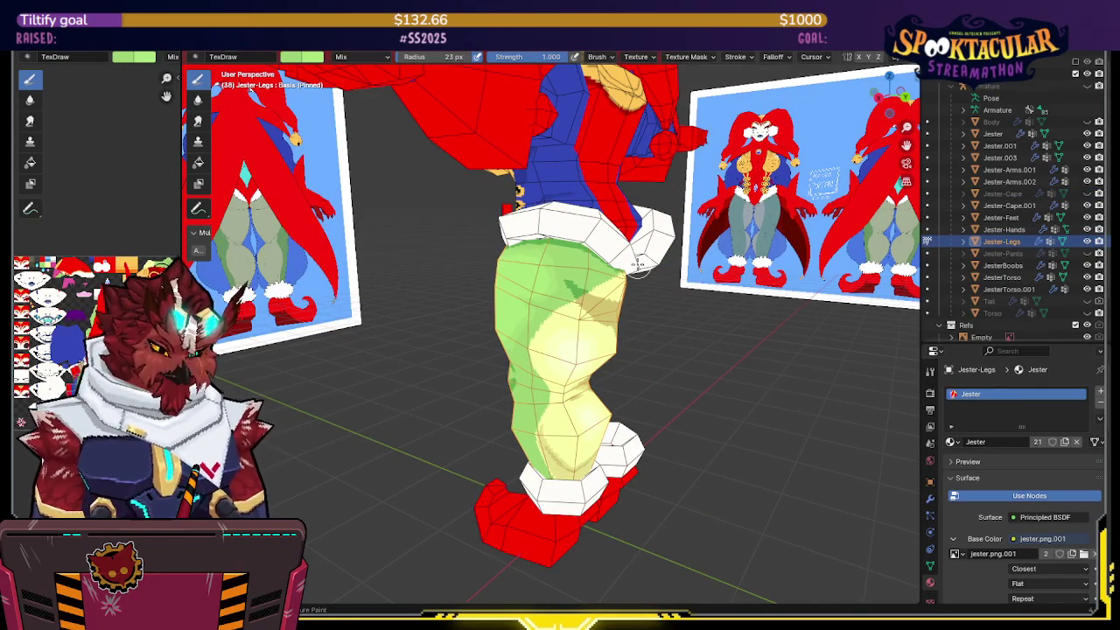
Step: Frame the leg up close and set the brush strength to 0.5
{"action": "middle_click_drag", "start_coordinate": [545, 343], "coordinate": [530, 326]}
{"action": "scroll", "coordinate": [577, 295], "scroll_direction": "up", "scroll_amount": 2}
{"action": "scroll", "coordinate": [594, 254], "scroll_direction": "up", "scroll_amount": 1}
{"action": "middle_click_drag", "start_coordinate": [594, 255], "coordinate": [585, 271]}
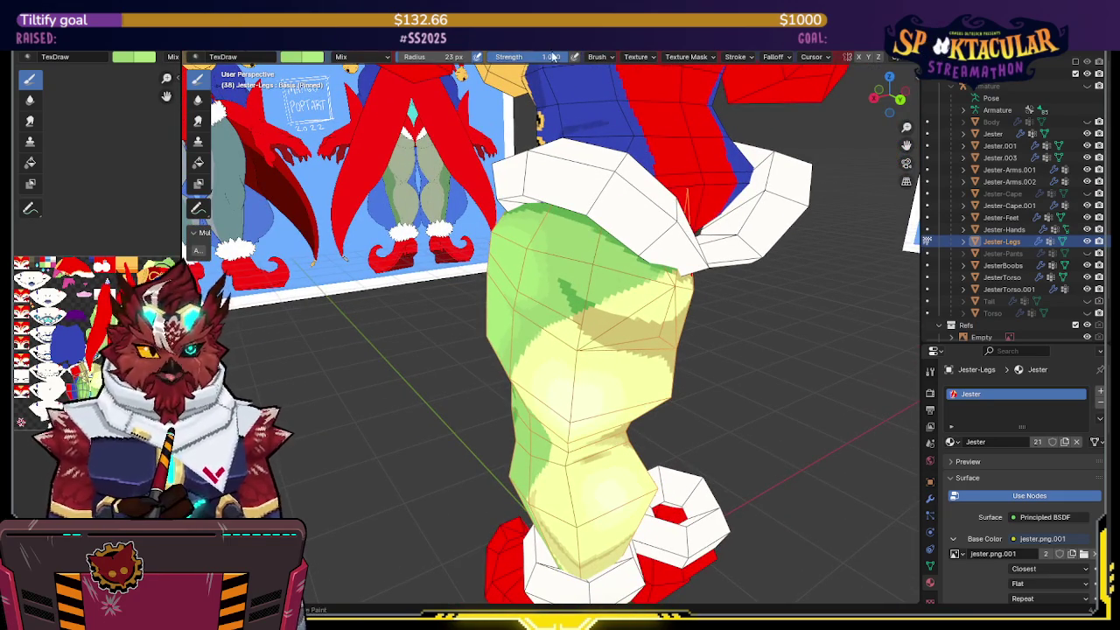
{"action": "type", "text": ".5"}
{"action": "key", "text": "Return"}
Step: Turn the leg and paint pale yellow over the upper leg
{"action": "middle_click_drag", "start_coordinate": [551, 123], "coordinate": [632, 185]}
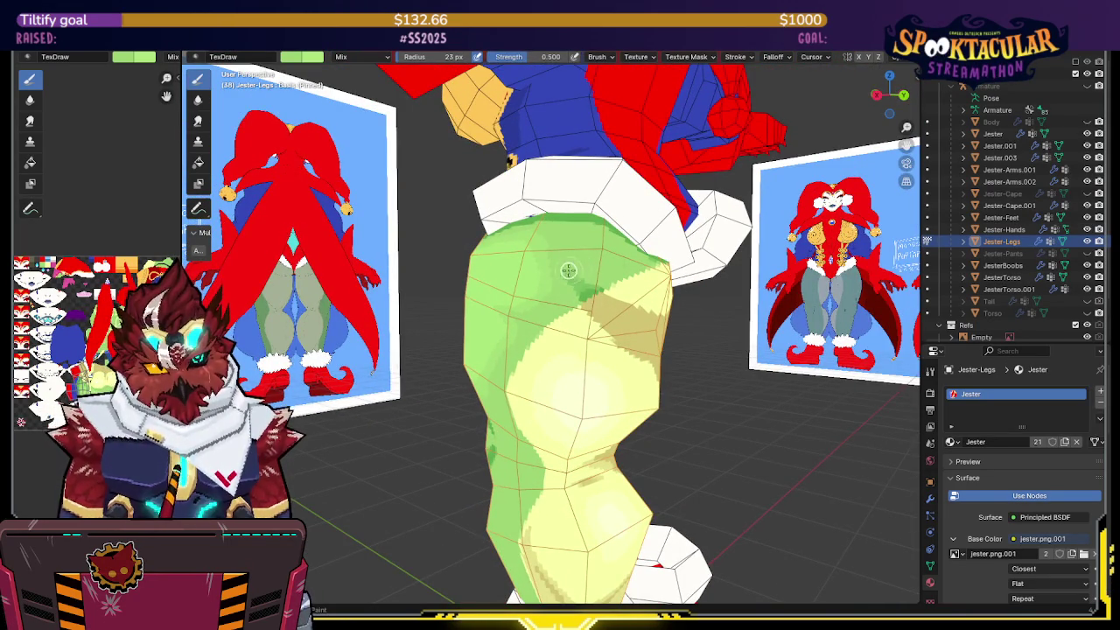
{"action": "mouse_move", "coordinate": [567, 275]}
{"action": "middle_mouse_down"}
{"action": "mouse_move", "coordinate": [620, 287]}
{"action": "mouse_move", "coordinate": [588, 293]}
{"action": "mouse_move", "coordinate": [630, 295]}
{"action": "mouse_move", "coordinate": [603, 296]}
{"action": "middle_mouse_up"}
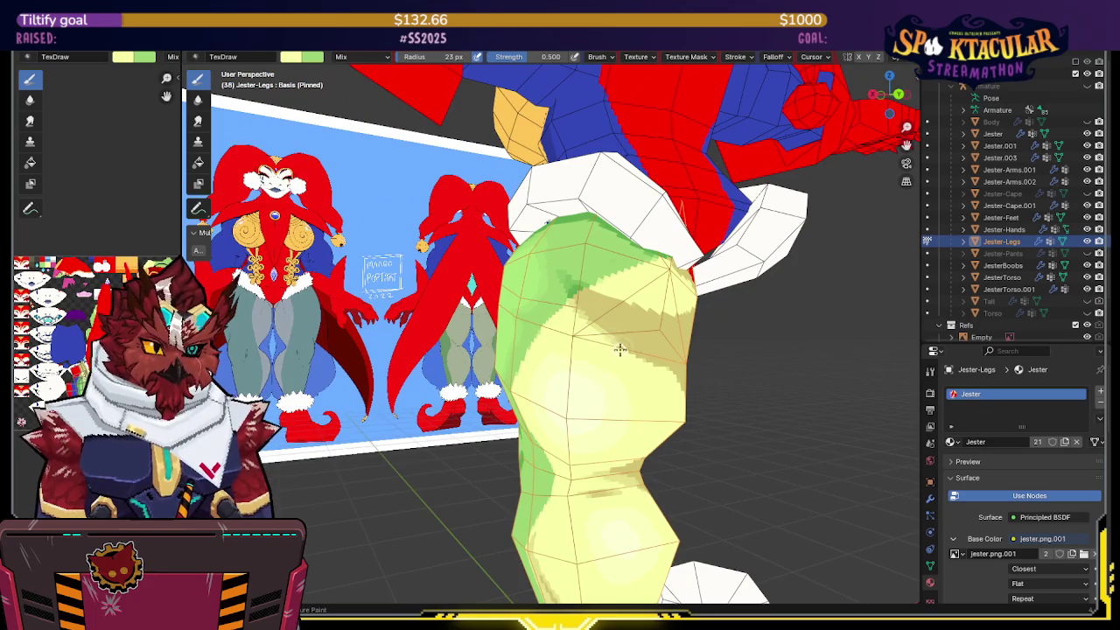
{"action": "middle_click_drag", "start_coordinate": [665, 372], "coordinate": [642, 348]}
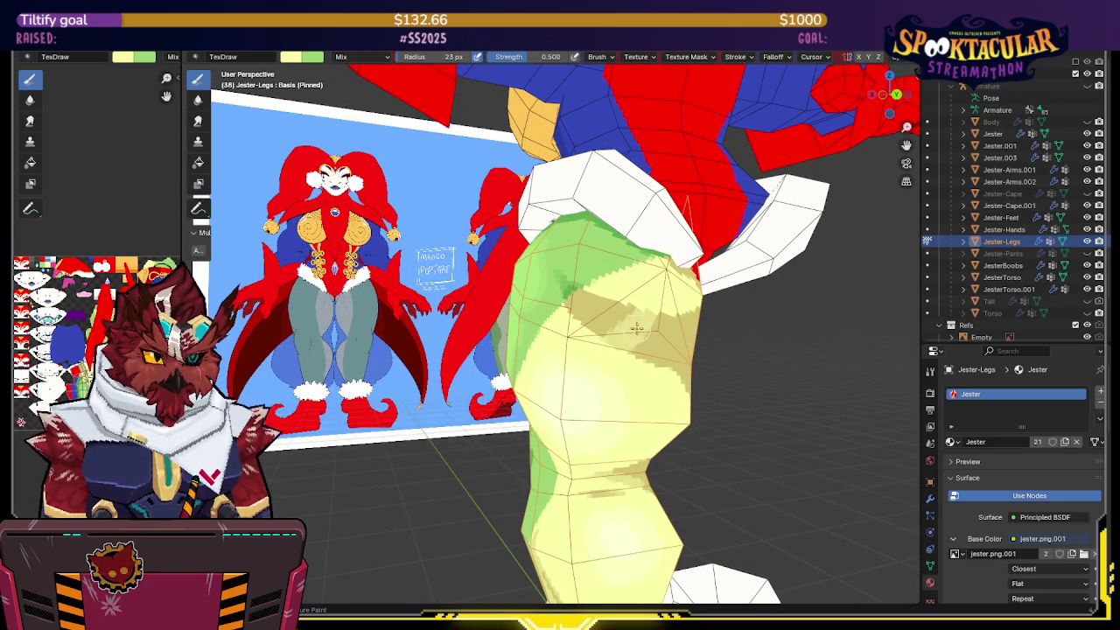
{"action": "mouse_move", "coordinate": [630, 324]}
{"action": "middle_mouse_down"}
{"action": "mouse_move", "coordinate": [600, 298]}
{"action": "mouse_move", "coordinate": [680, 305]}
{"action": "mouse_move", "coordinate": [591, 324]}
{"action": "middle_mouse_up"}
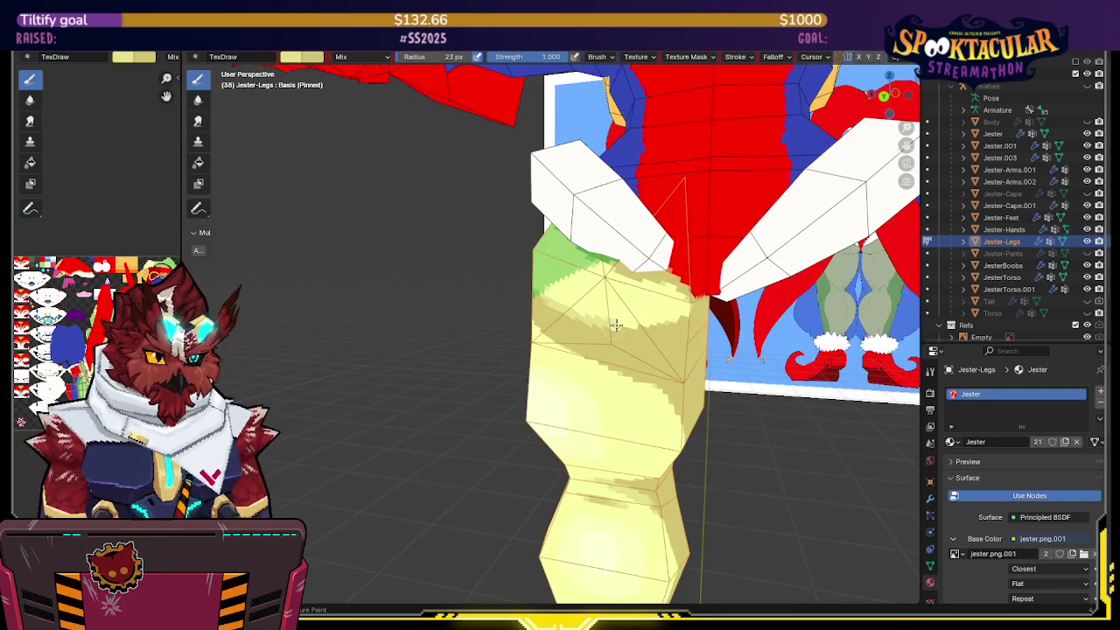
Step: Paint pale yellow down the back of the leg, then return to Object mode
{"action": "mouse_move", "coordinate": [668, 322]}
{"action": "middle_mouse_down"}
{"action": "mouse_move", "coordinate": [632, 329]}
{"action": "mouse_move", "coordinate": [617, 308]}
{"action": "mouse_move", "coordinate": [579, 299]}
{"action": "middle_mouse_up"}
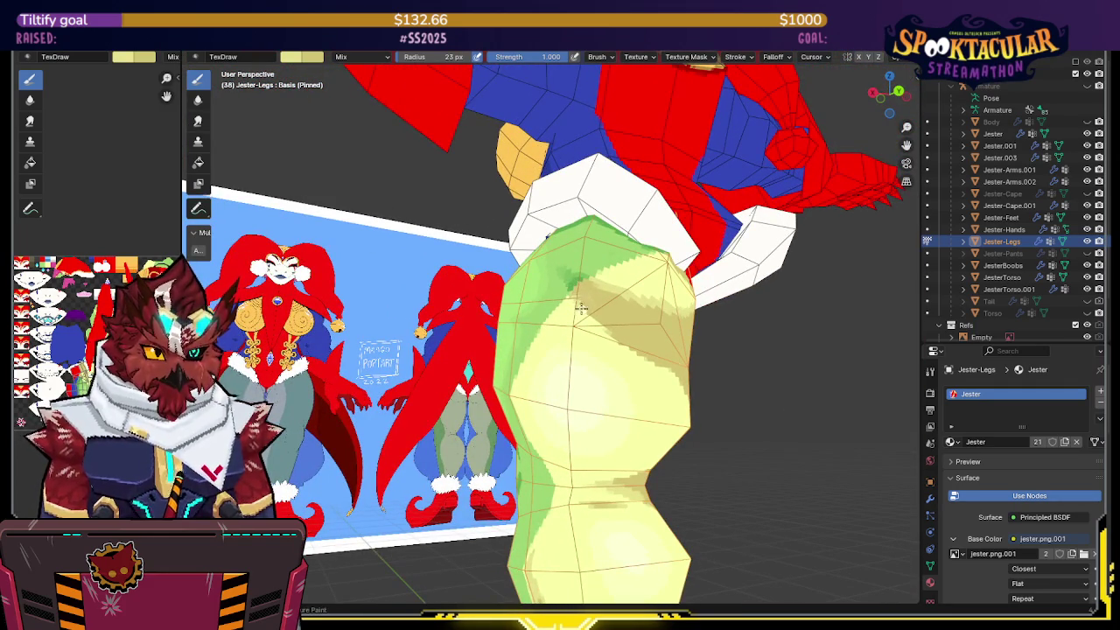
{"action": "mouse_move", "coordinate": [625, 349]}
{"action": "middle_mouse_down"}
{"action": "mouse_move", "coordinate": [620, 315]}
{"action": "mouse_move", "coordinate": [666, 314]}
{"action": "middle_mouse_up"}
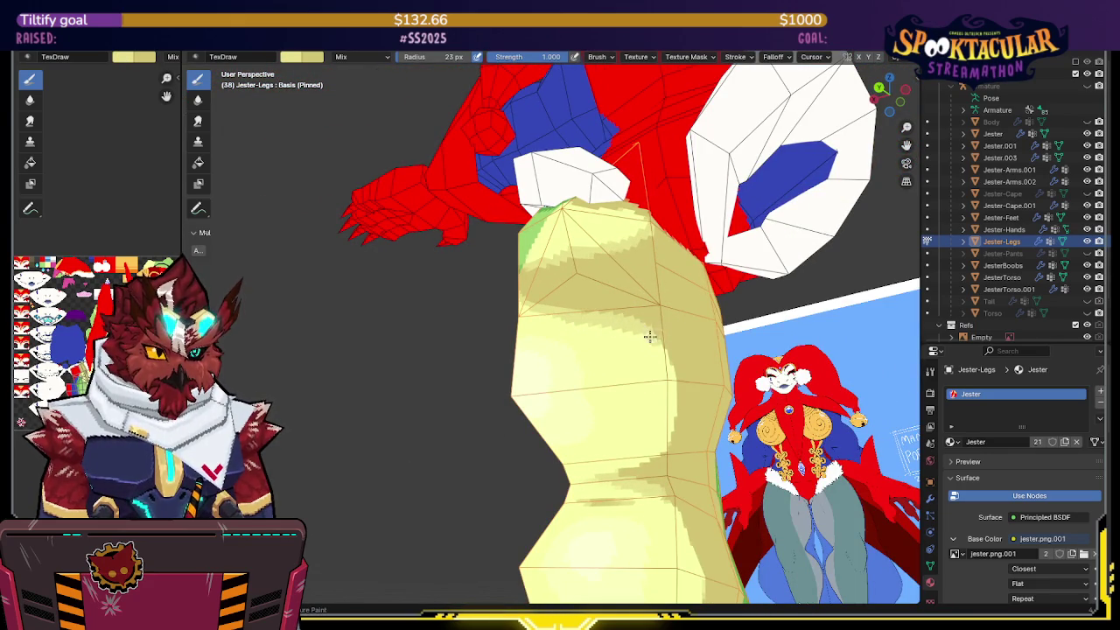
{"action": "middle_click_drag", "start_coordinate": [672, 365], "coordinate": [655, 352]}
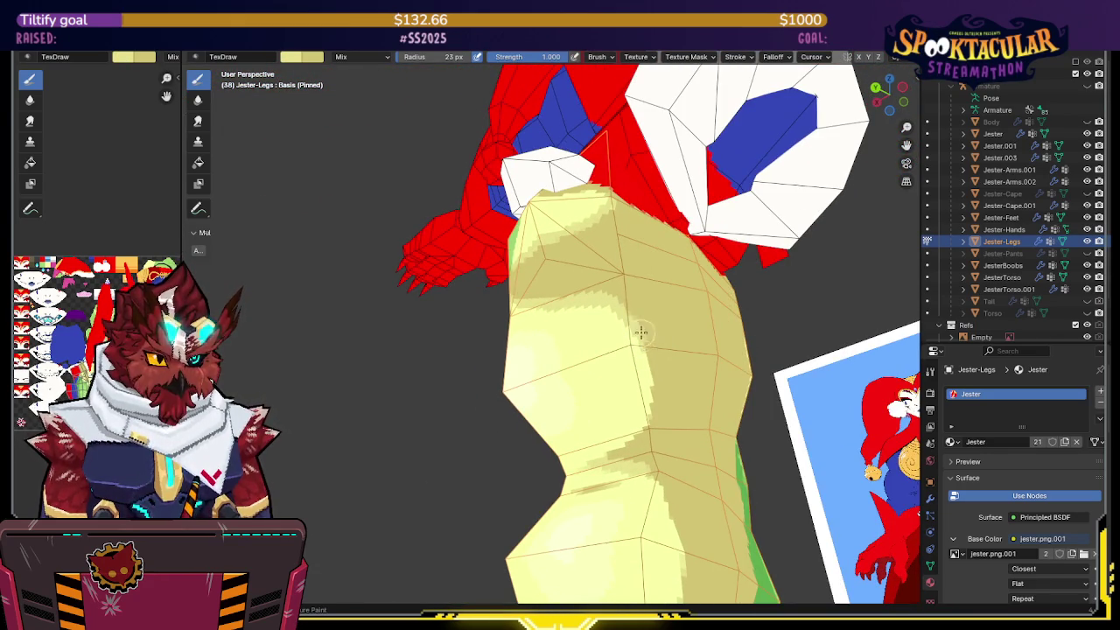
{"action": "mouse_move", "coordinate": [644, 425]}
{"action": "middle_mouse_down"}
{"action": "mouse_move", "coordinate": [796, 278]}
{"action": "mouse_move", "coordinate": [634, 330]}
{"action": "middle_mouse_up"}
{"action": "key", "text": "ctrl+Tab"}
Step: Enable X-axis mirroring on the Jester-Legs Mirror modifier, deselect, and orbit the finished jester
{"action": "left_click", "coordinate": [930, 498]}
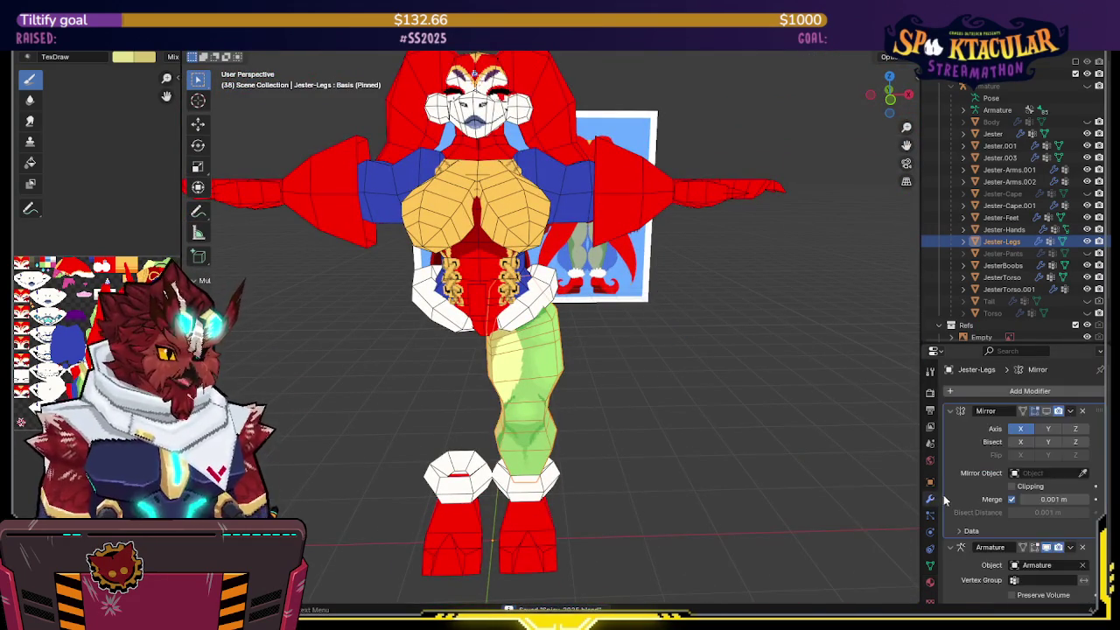
{"action": "left_click", "coordinate": [1020, 407]}
{"action": "left_click", "coordinate": [656, 323]}
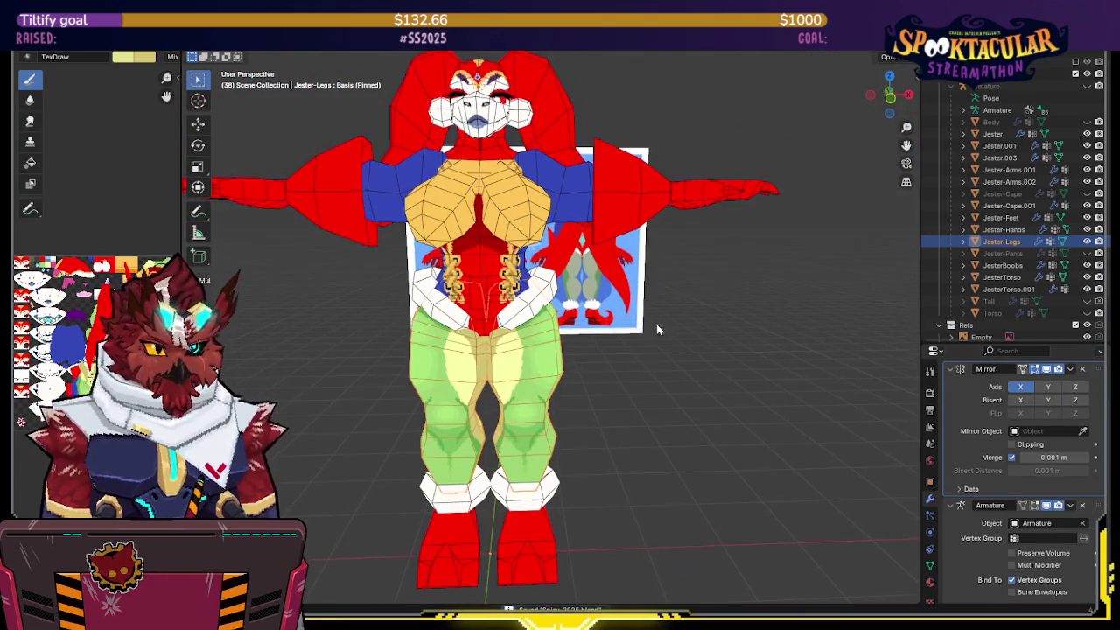
{"action": "mouse_move", "coordinate": [668, 388]}
{"action": "middle_mouse_down"}
{"action": "mouse_move", "coordinate": [716, 313]}
{"action": "mouse_move", "coordinate": [689, 332]}
{"action": "middle_mouse_up"}
{"action": "key", "text": "z"}
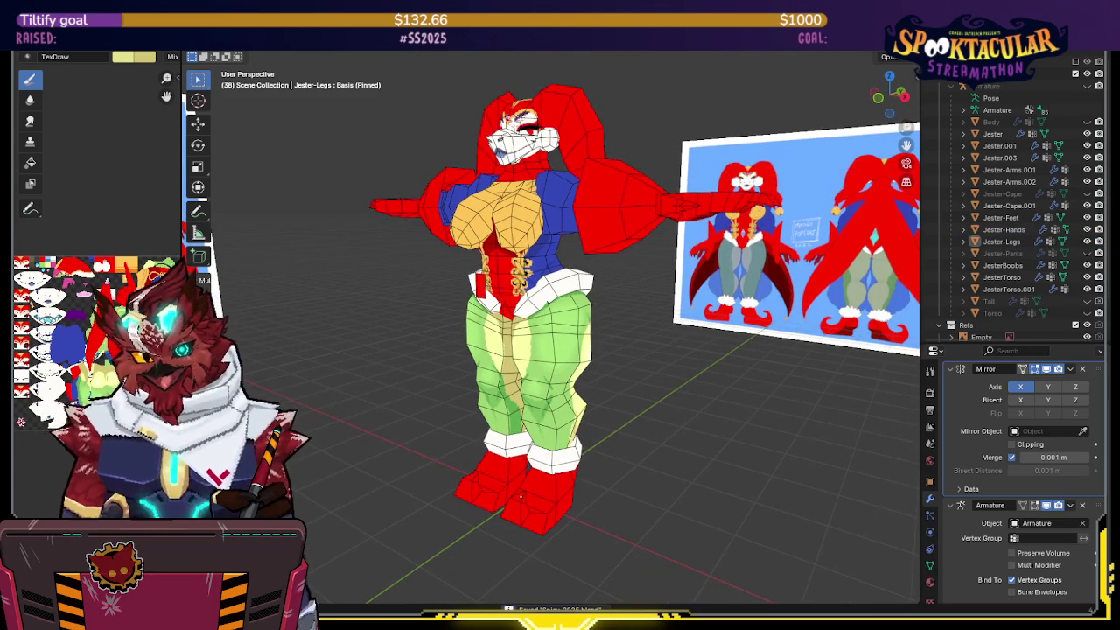
{"action": "mouse_move", "coordinate": [505, 423]}
{"action": "middle_mouse_down"}
{"action": "mouse_move", "coordinate": [696, 453]}
{"action": "mouse_move", "coordinate": [699, 391]}
{"action": "mouse_move", "coordinate": [684, 403]}
{"action": "middle_mouse_up"}
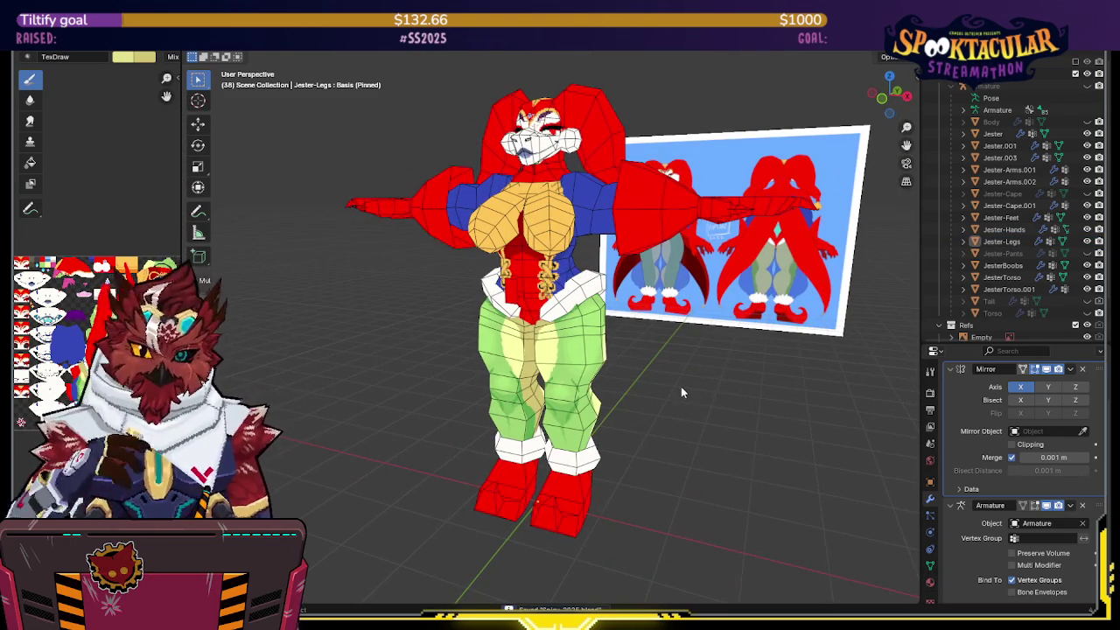